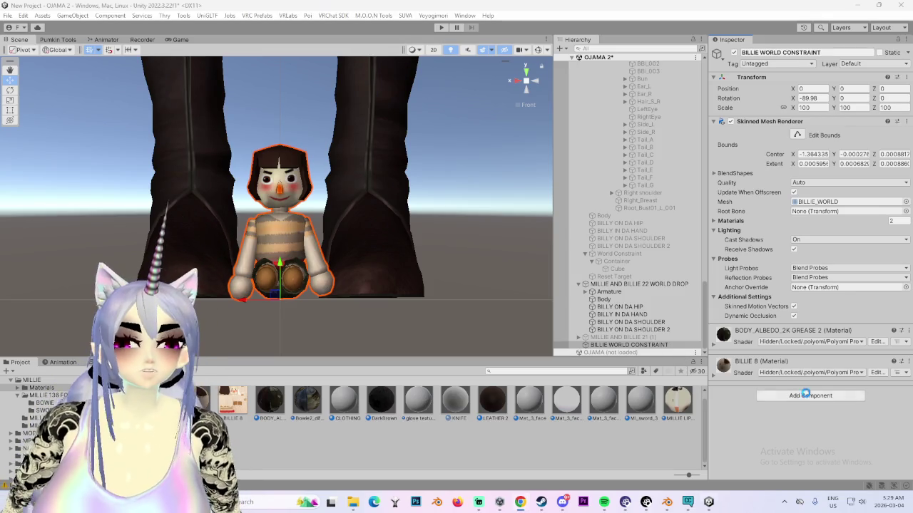
# Try adding the Droppable (World Constraint) component to BILLIE WORLD CONSTRAINT through a 'worl' search.
pyautogui.click(810, 396)
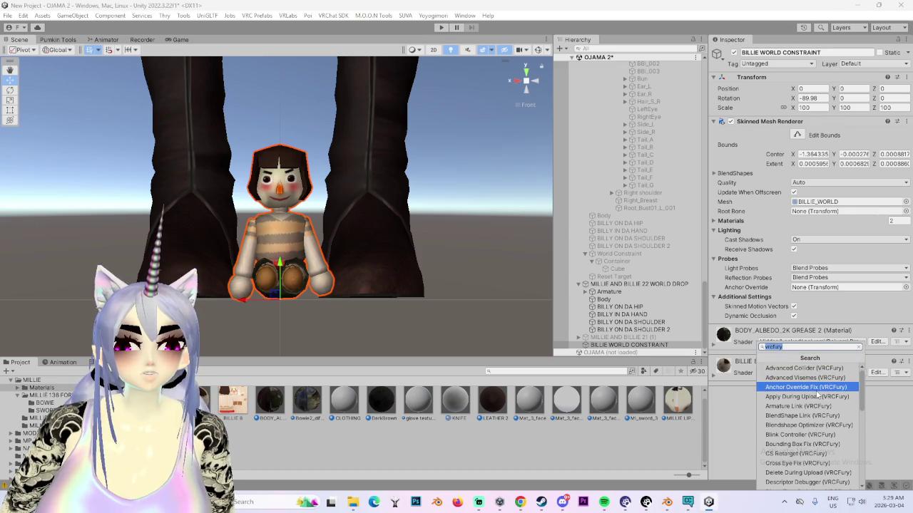
pyautogui.scroll(-3, 814, 392)
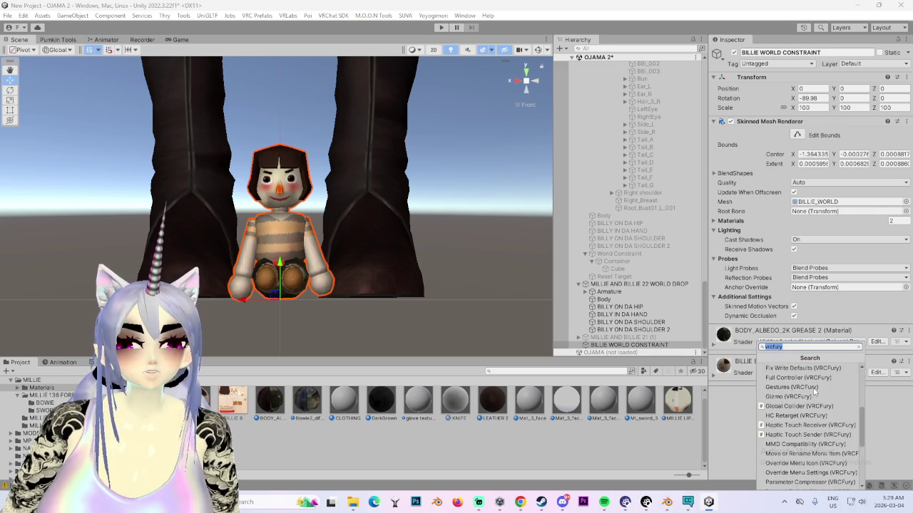
pyautogui.press('Escape')
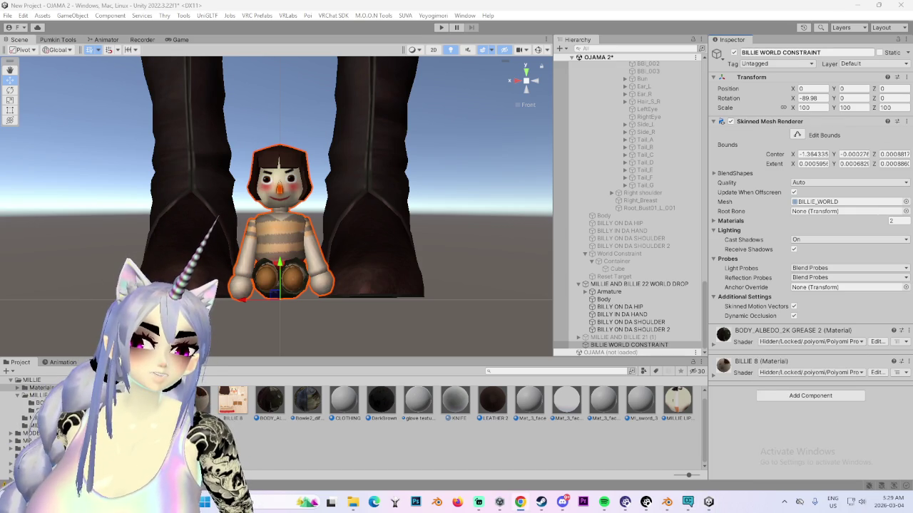
pyautogui.click(797, 397)
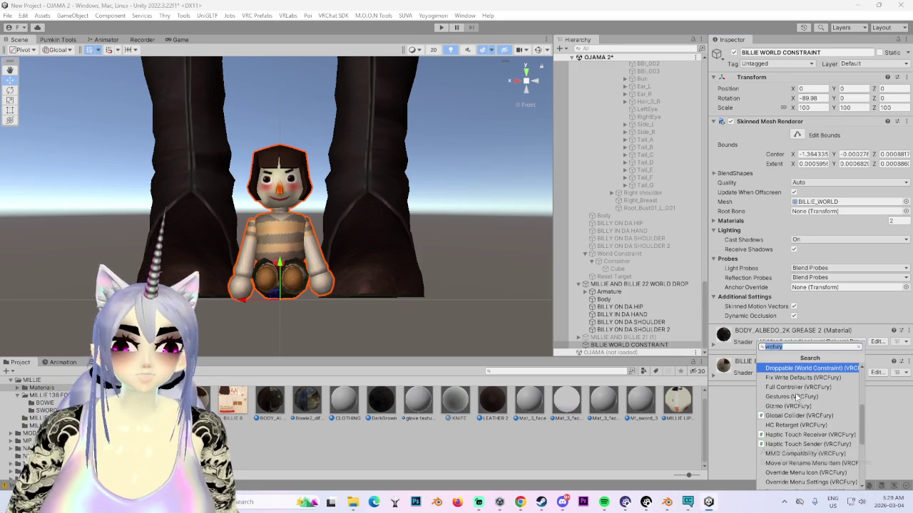
pyautogui.write('orl')
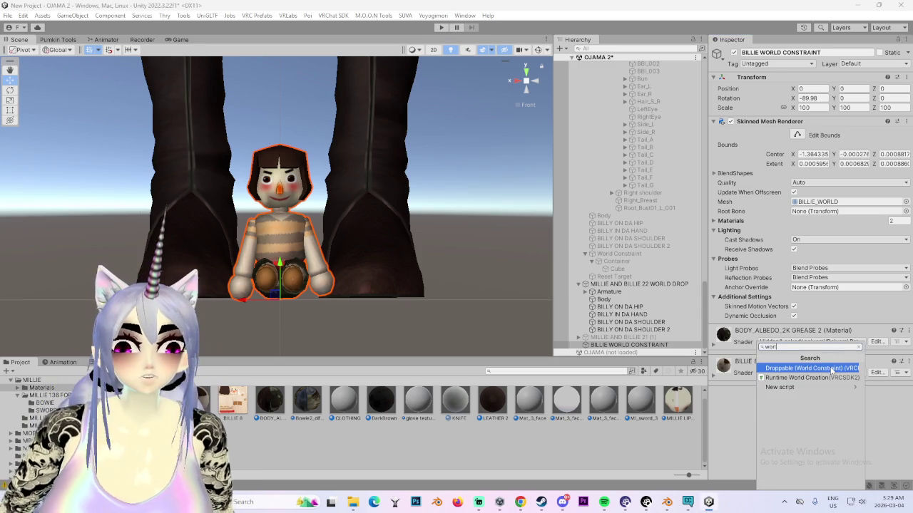
pyautogui.click(830, 369)
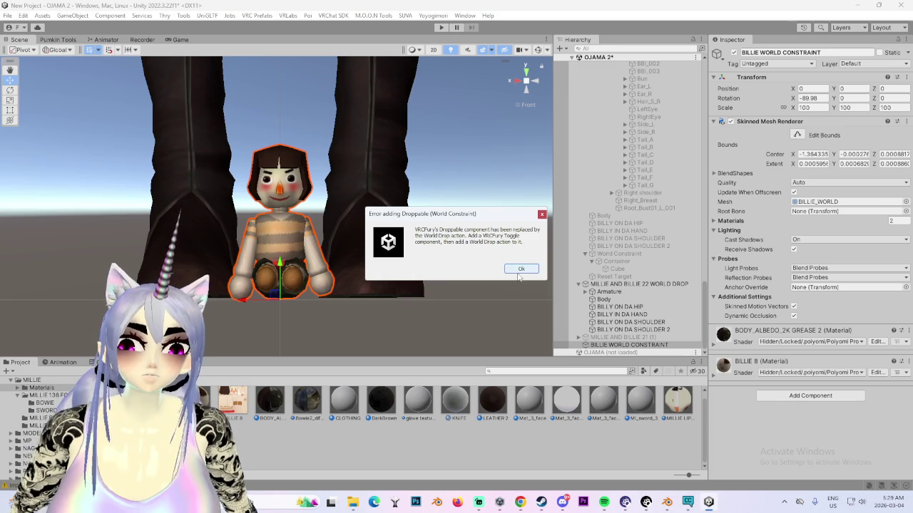
# Dismiss the error and add a VRCFury Toggle to BILLIE WORLD CONSTRAINT via a 'vrc t' search.
pyautogui.click(521, 268)
pyautogui.click(813, 396)
pyautogui.write('vrc')
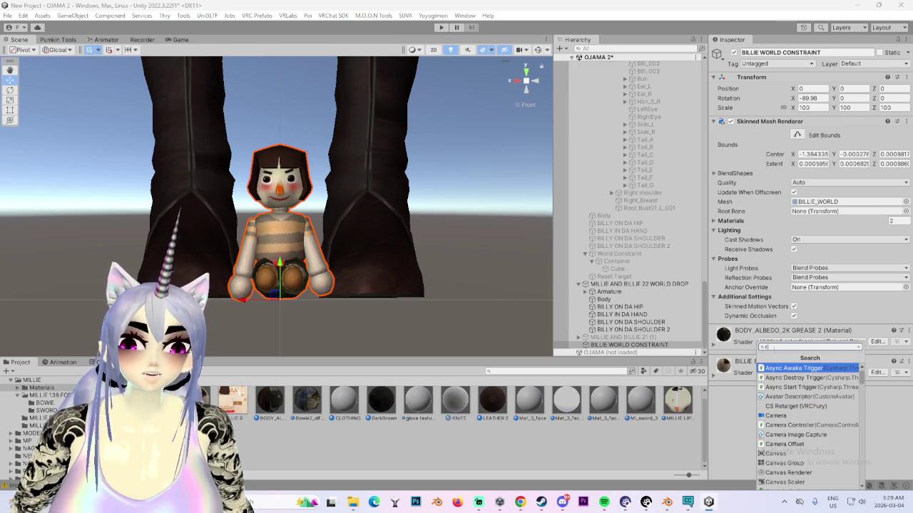
pyautogui.write(' tog')
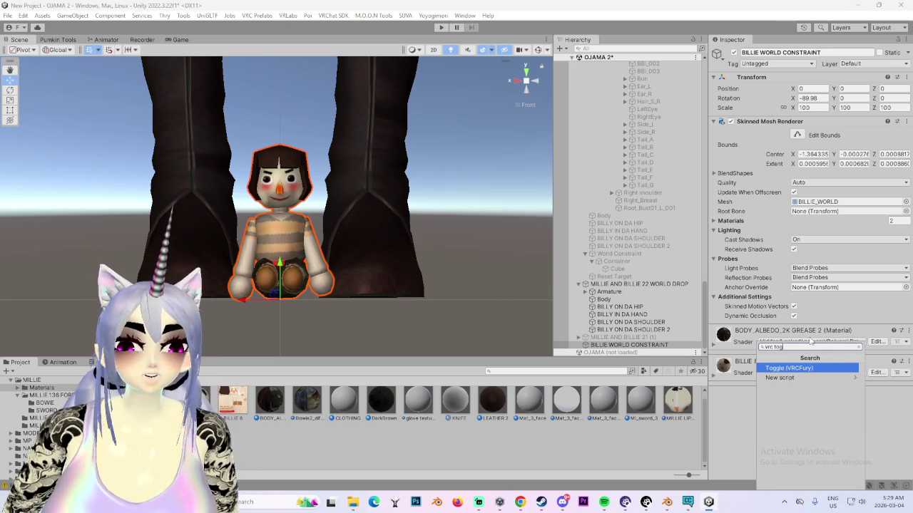
pyautogui.press('Escape')
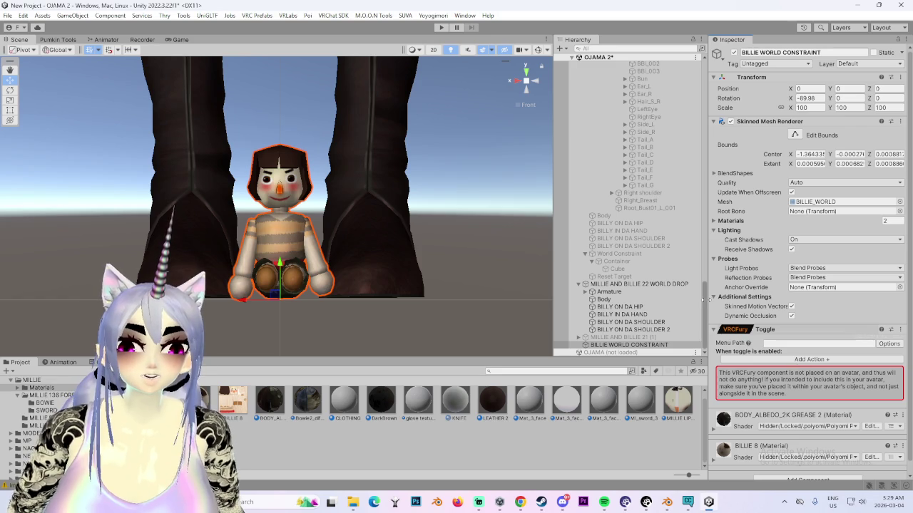
# Give the toggle a World Drop action, then inspect the MILLIE AND BILLIE 22 WORLD DROP avatar.
pyautogui.scroll(-1, 791, 343)
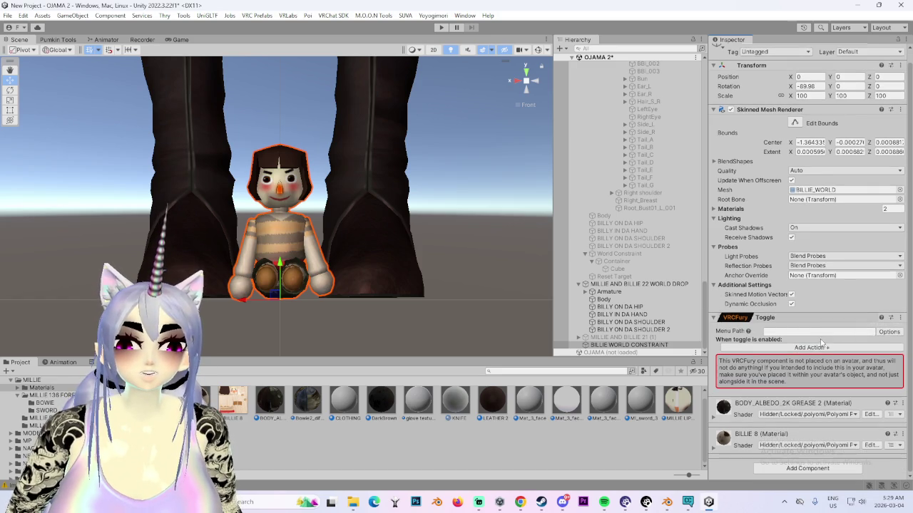
pyautogui.click(792, 348)
pyautogui.click(793, 341)
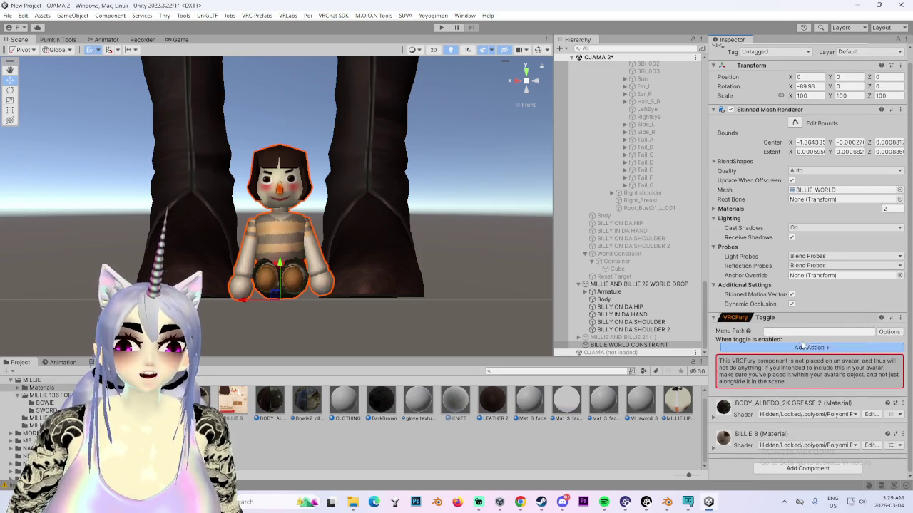
pyautogui.scroll(-1, 820, 349)
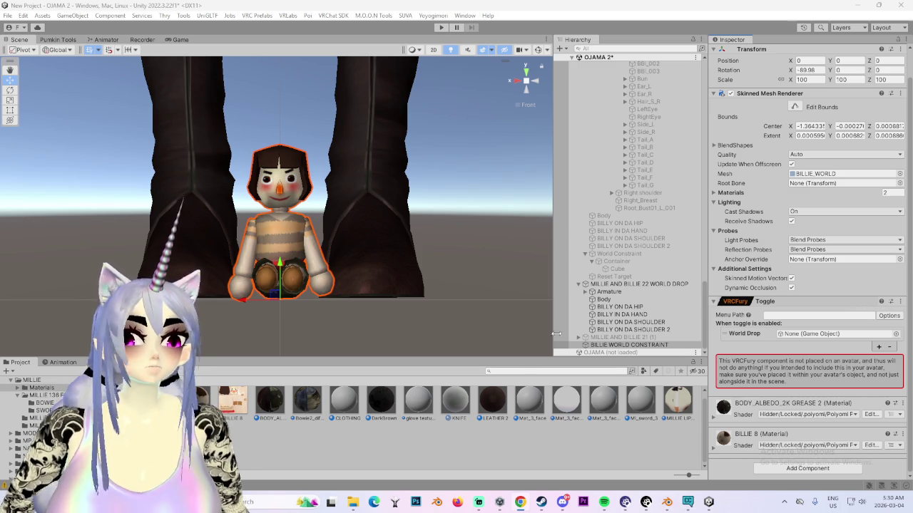
pyautogui.click(601, 284)
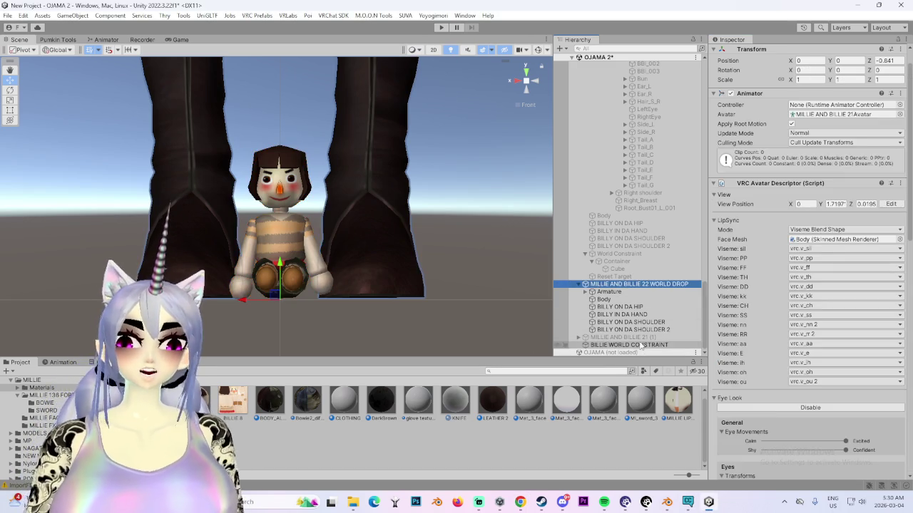
# Remove the VRCFury Toggle component from BILLIE WORLD CONSTRAINT.
pyautogui.click(627, 346)
pyautogui.click(900, 308)
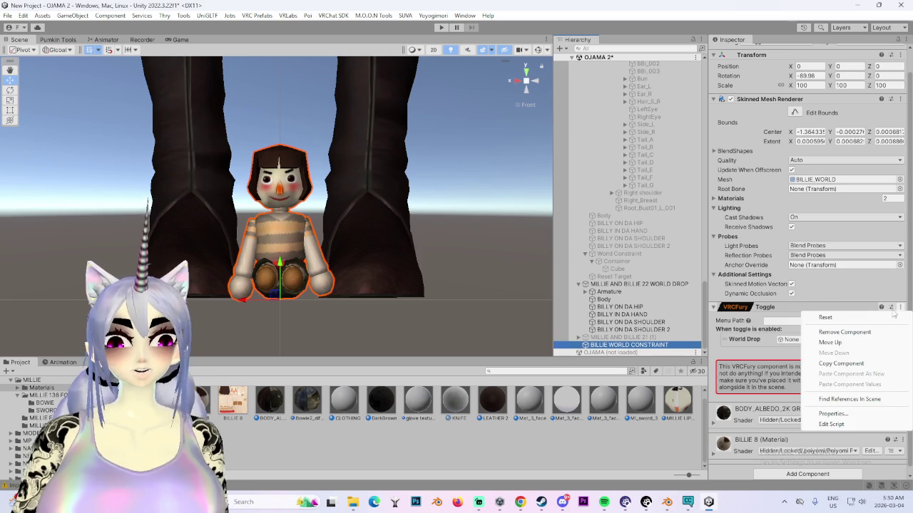
pyautogui.click(830, 332)
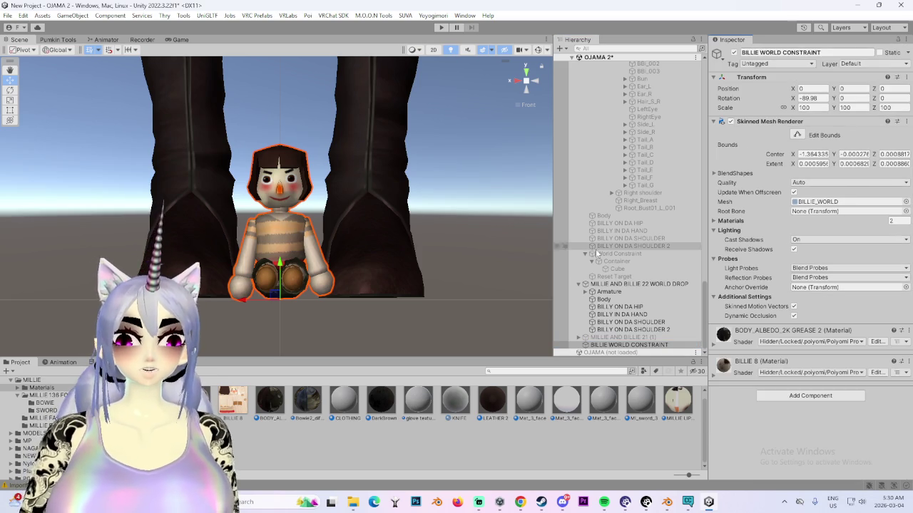
# Create an empty GameObject named BILLIE WORLD GAME OBJECT.
pyautogui.click(110, 15)
pyautogui.click(78, 26)
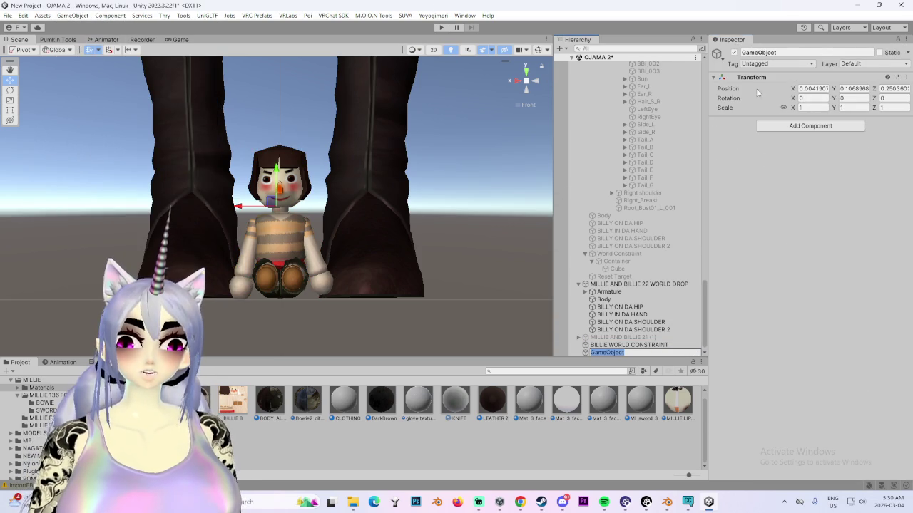
pyautogui.click(773, 52)
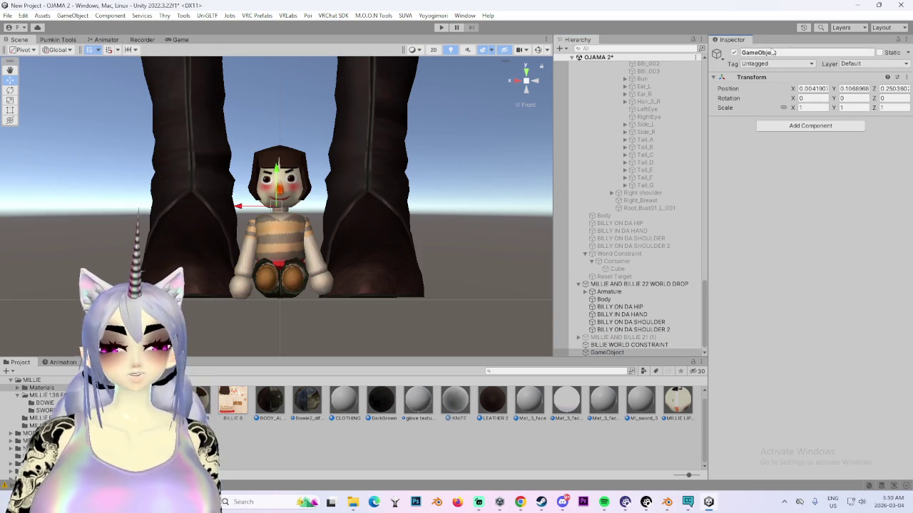
pyautogui.write('BILLI')
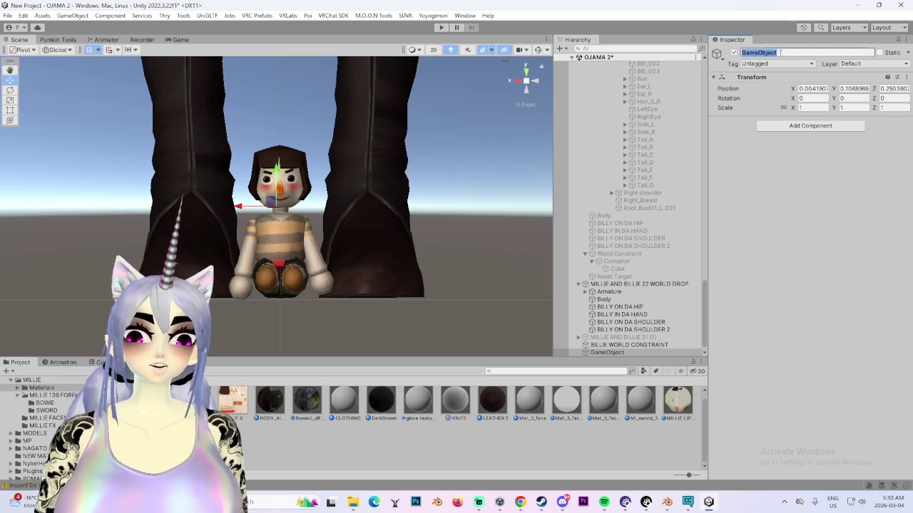
pyautogui.press('BackSpace')
pyautogui.press('BackSpace')
pyautogui.press('BackSpace')
pyautogui.write('ILLIE NY')
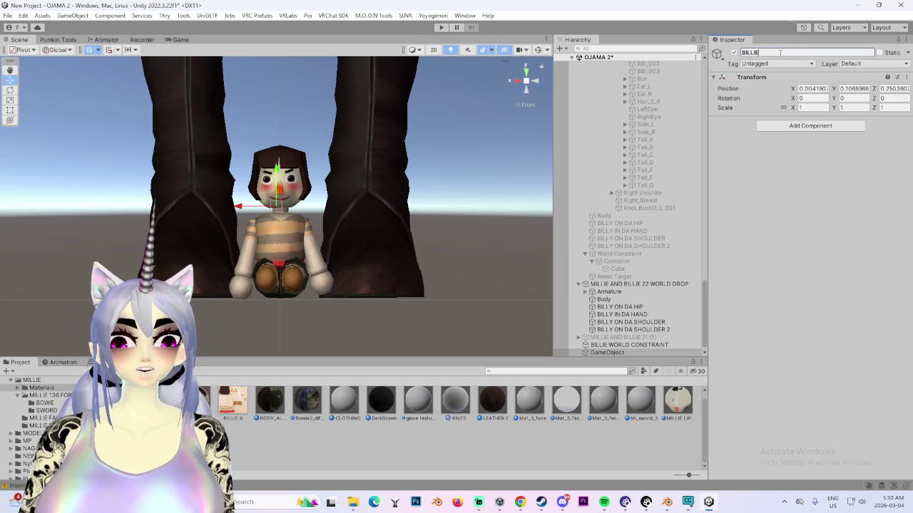
pyautogui.press('BackSpace')
pyautogui.press('BackSpace')
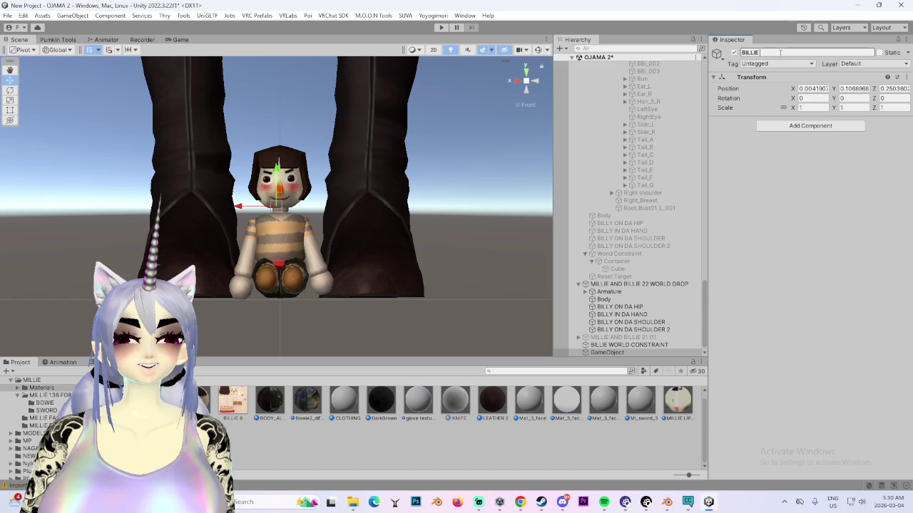
pyautogui.write('WORLD GAME OBJECT')
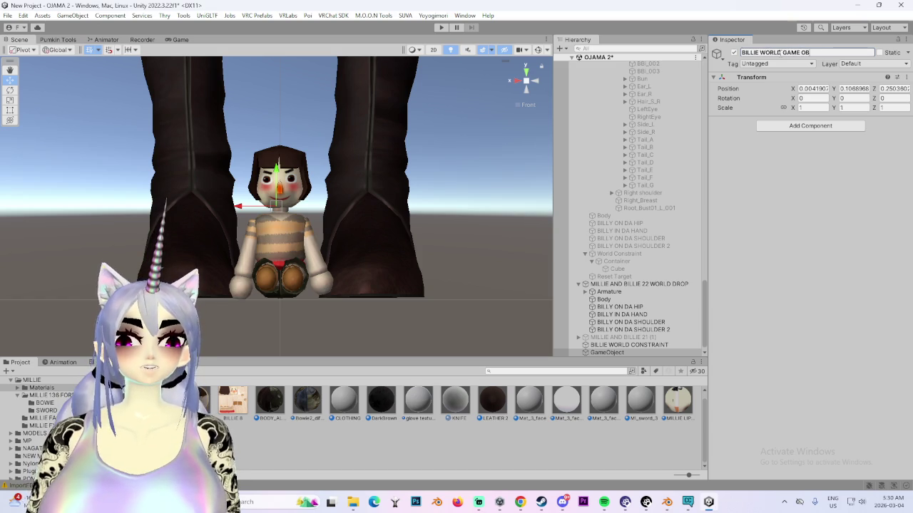
pyautogui.press('Return')
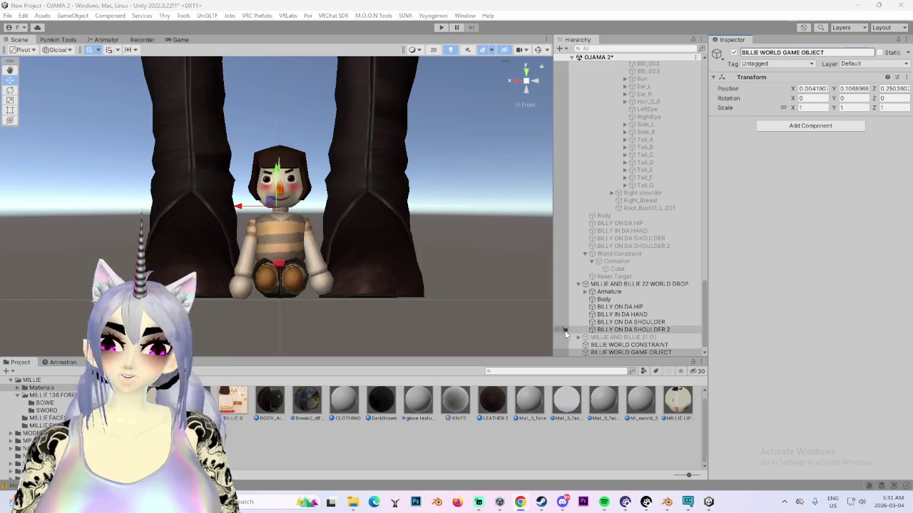
# Nest BILLIE WORLD CONSTRAINT under BILLIE WORLD GAME OBJECT and select the new parent.
pyautogui.click(617, 345)
pyautogui.moveTo(639, 357); pyautogui.dragTo(638, 353)
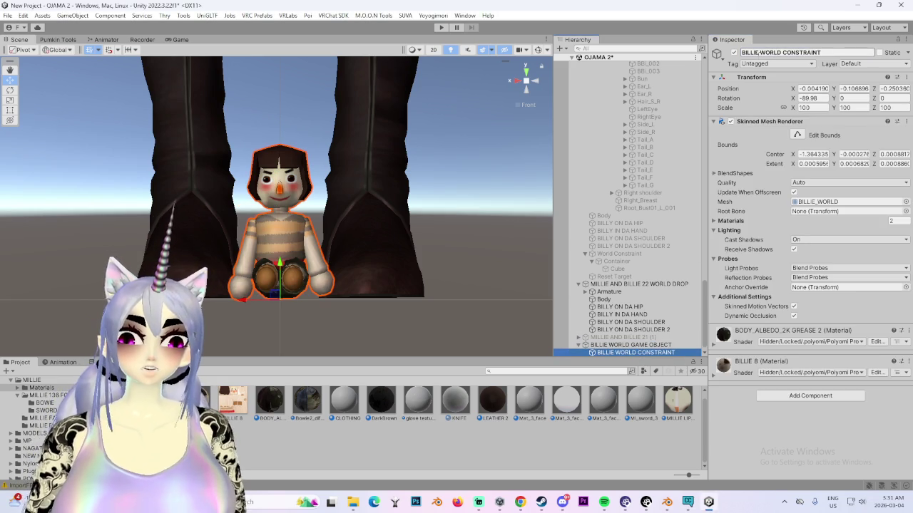
pyautogui.click(760, 53)
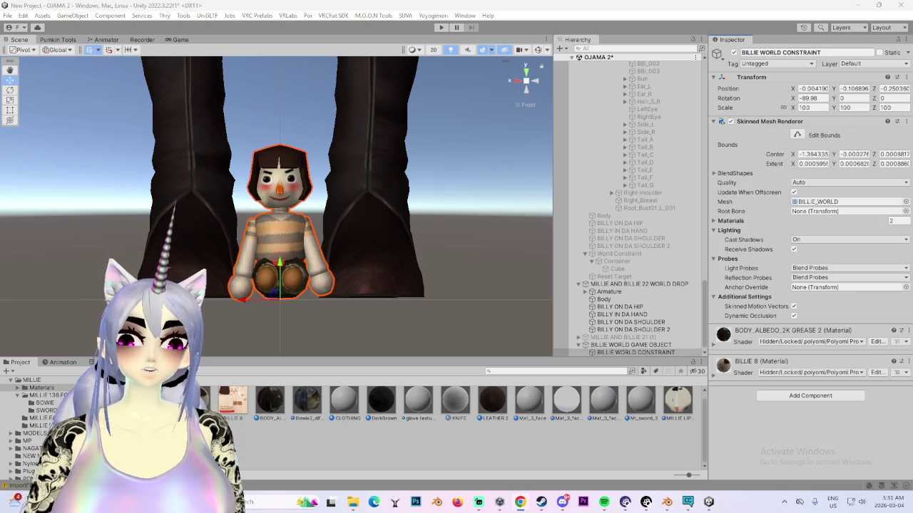
pyautogui.press('Return')
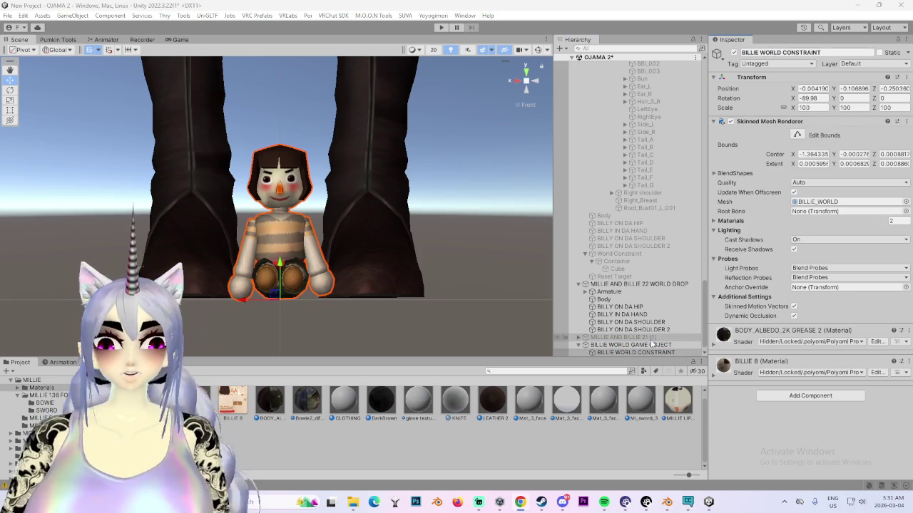
pyautogui.click(630, 344)
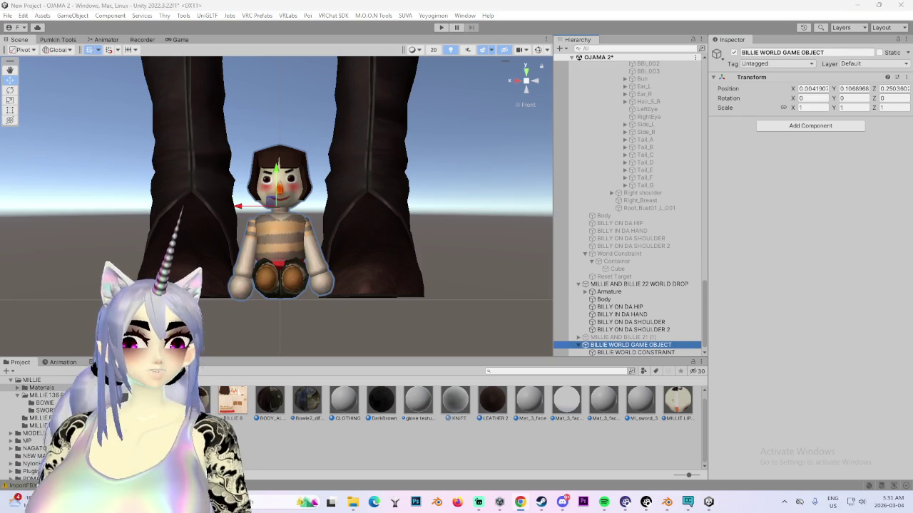
pyautogui.click(791, 128)
# Add a VRCFury Toggle to BILLIE WORLD GAME OBJECT with the menu path DROP BILLIE.
pyautogui.click(802, 162)
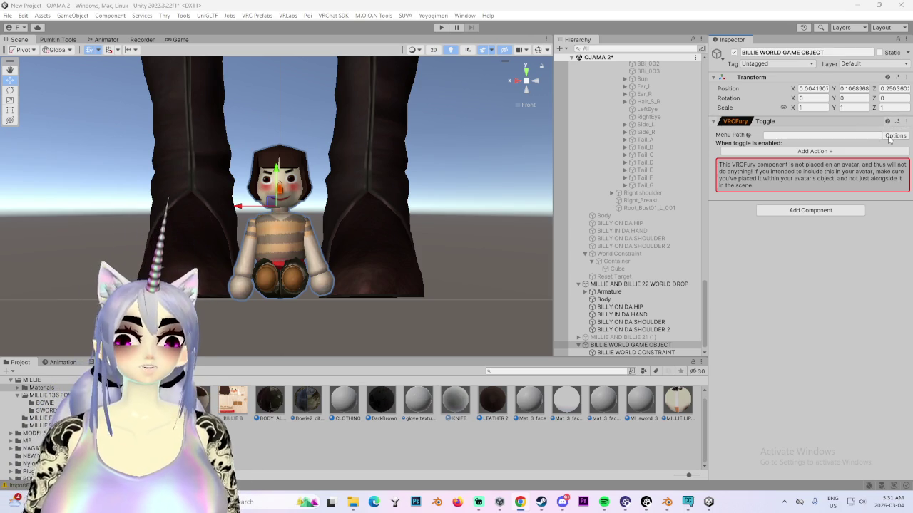
pyautogui.click(895, 135)
pyautogui.click(823, 141)
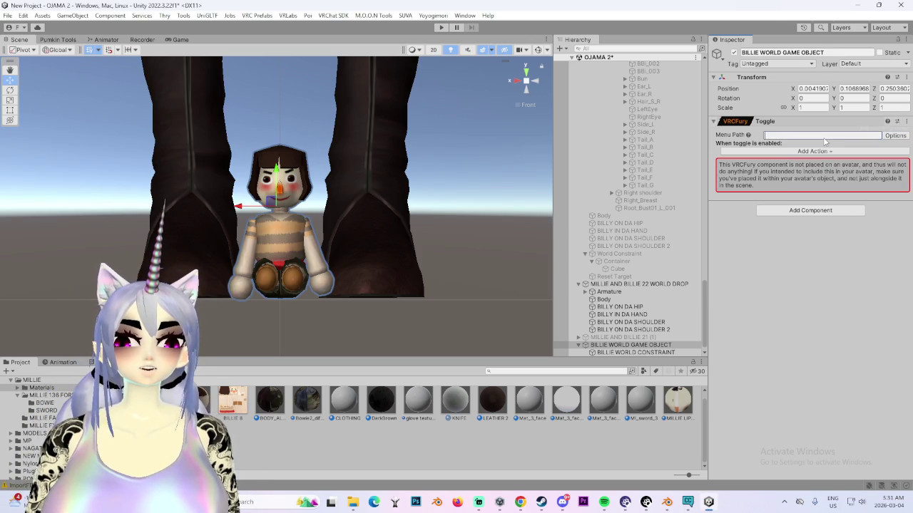
pyautogui.write('DROP')
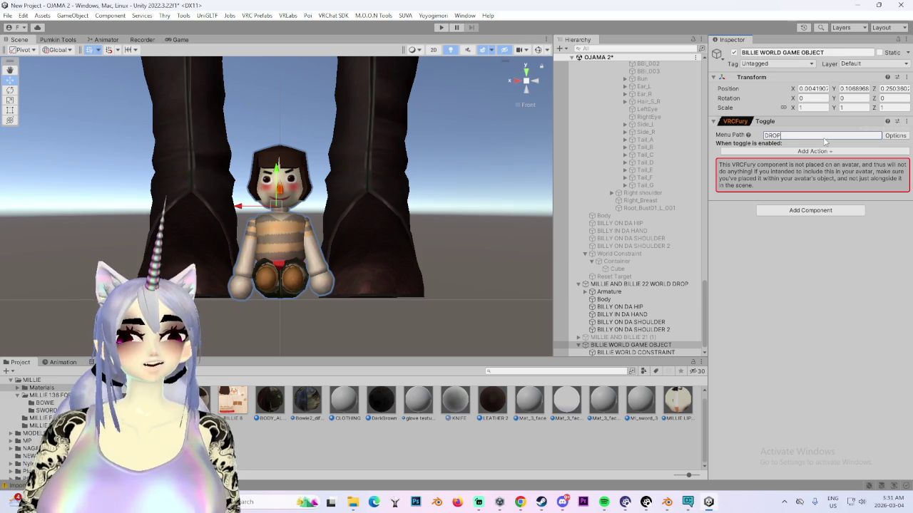
pyautogui.write(' BIL')
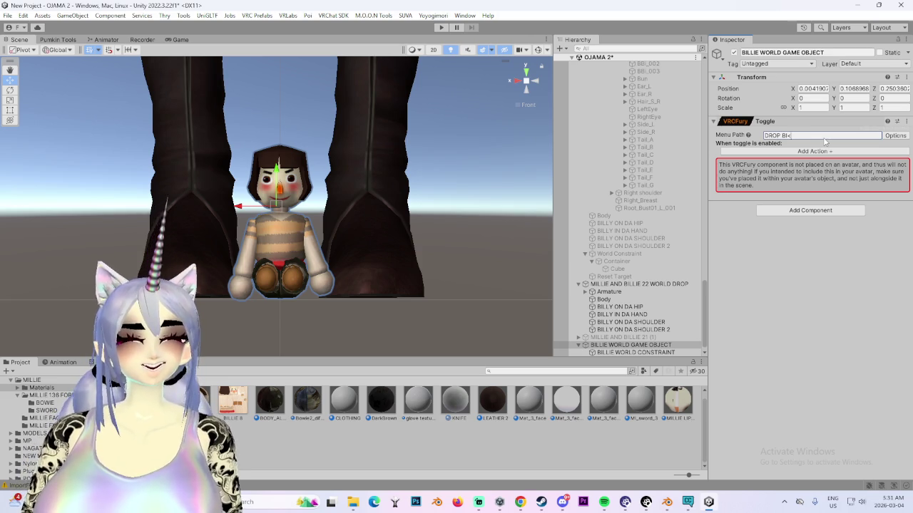
pyautogui.write('LIE')
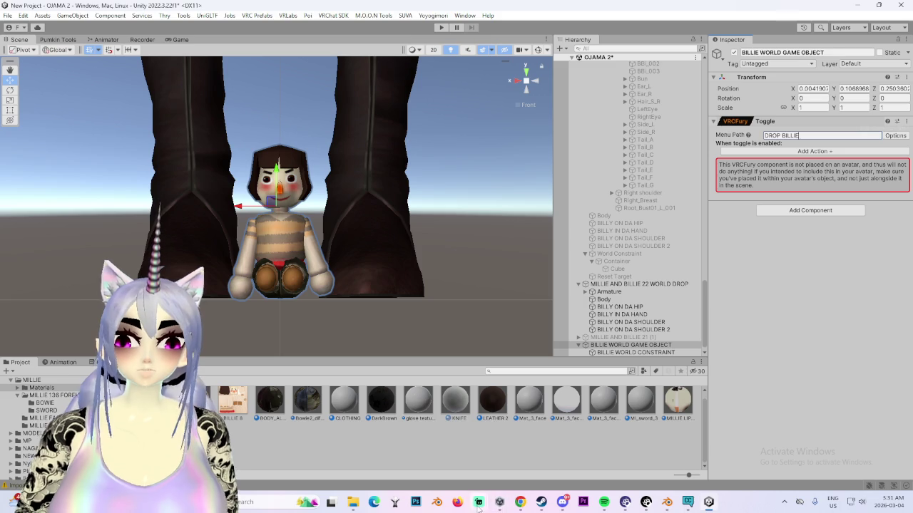
pyautogui.click(499, 502)
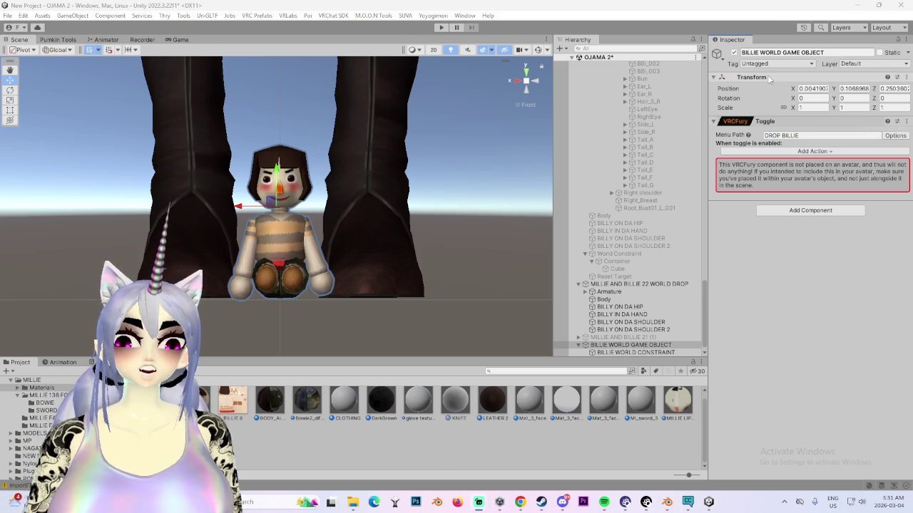
pyautogui.click(661, 346)
pyautogui.click(821, 139)
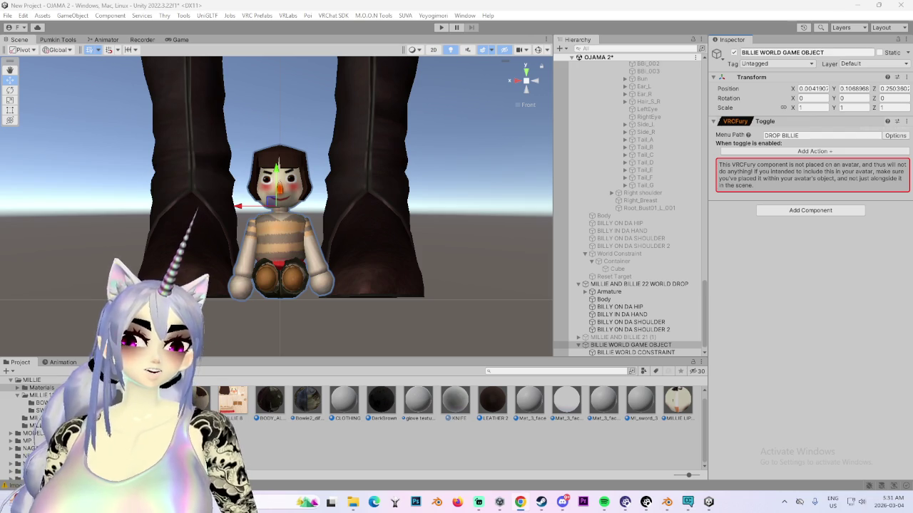
pyautogui.click(780, 152)
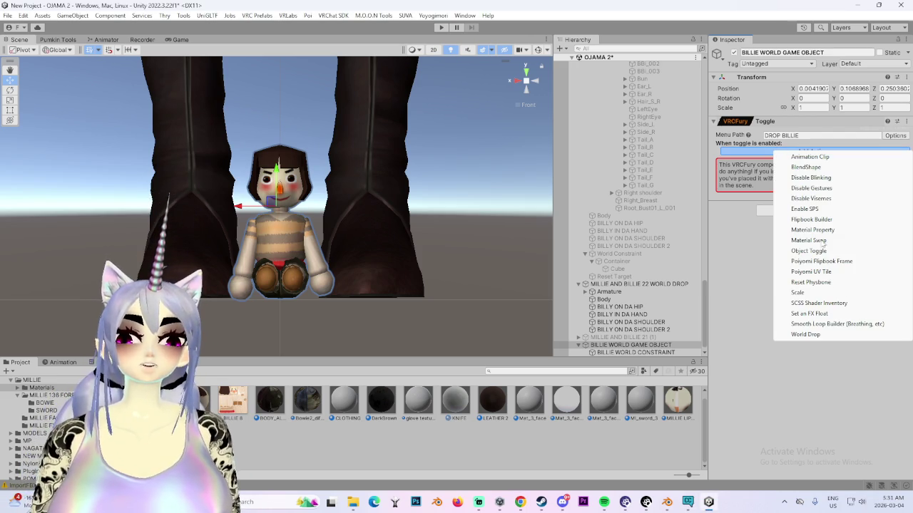
pyautogui.click(822, 335)
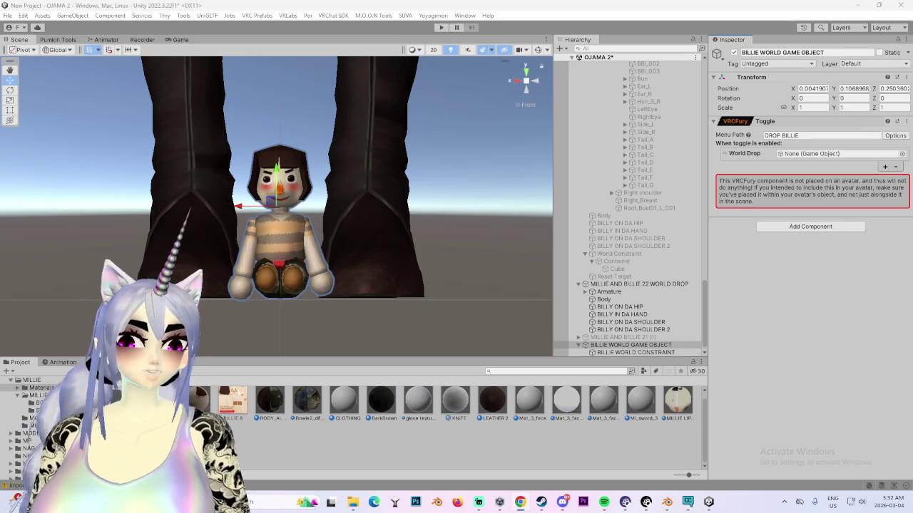
pyautogui.moveTo(645, 352)
pyautogui.mouseDown()
pyautogui.moveTo(742, 223)
pyautogui.moveTo(807, 160)
pyautogui.mouseUp()
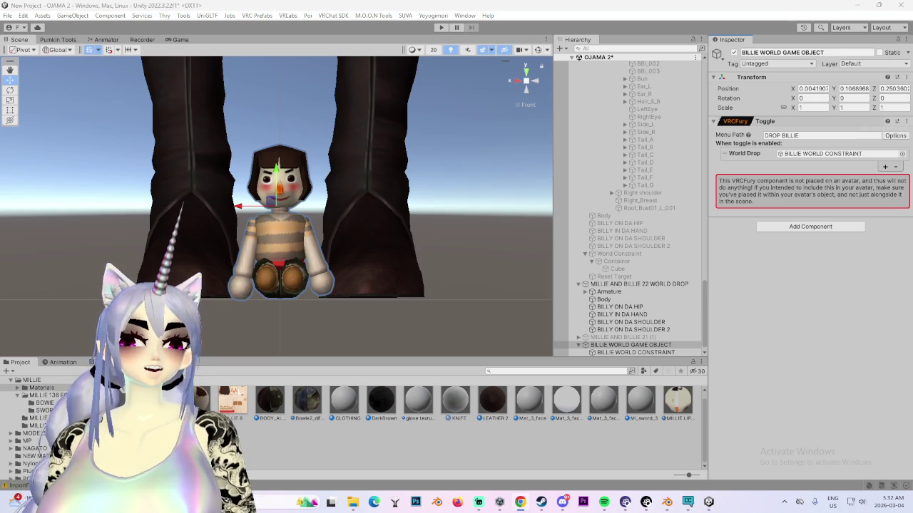
pyautogui.click(896, 167)
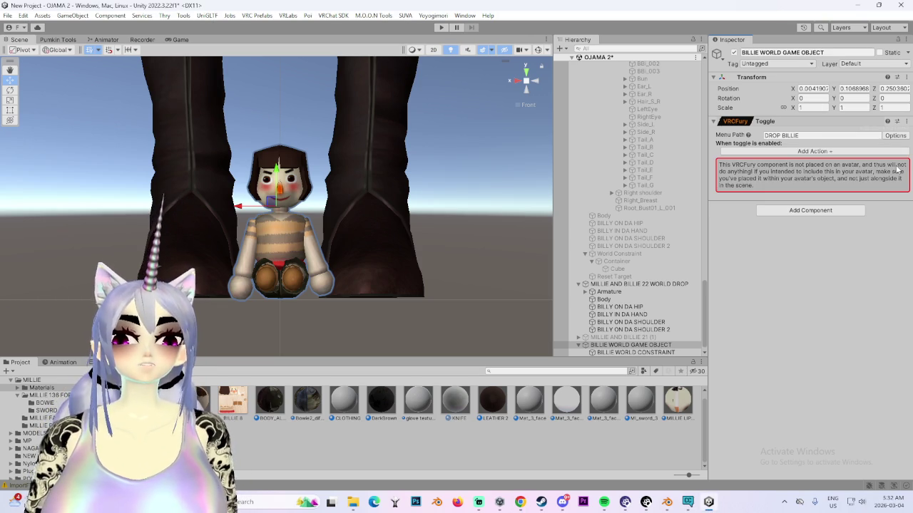
# Add an Object Toggle action targeting BILLIE WORLD CONSTRAINT and deactivate that constraint object.
pyautogui.click(782, 154)
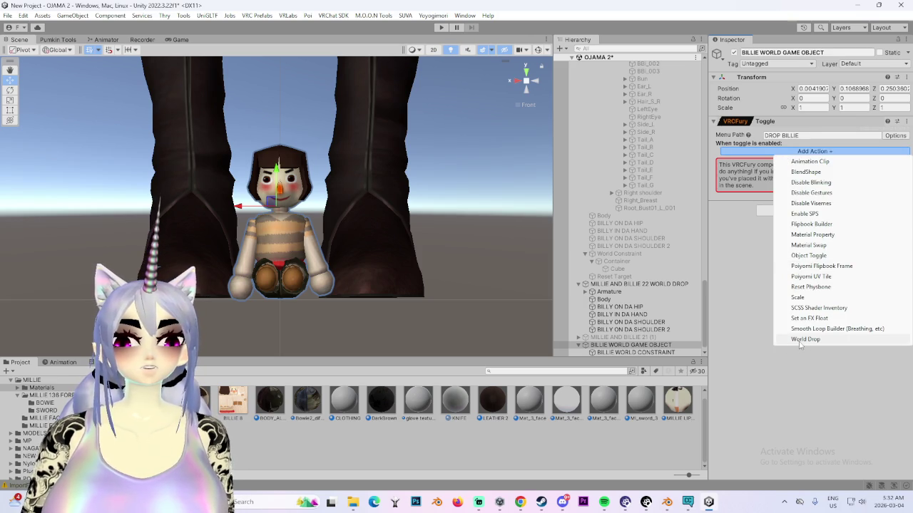
pyautogui.click(817, 255)
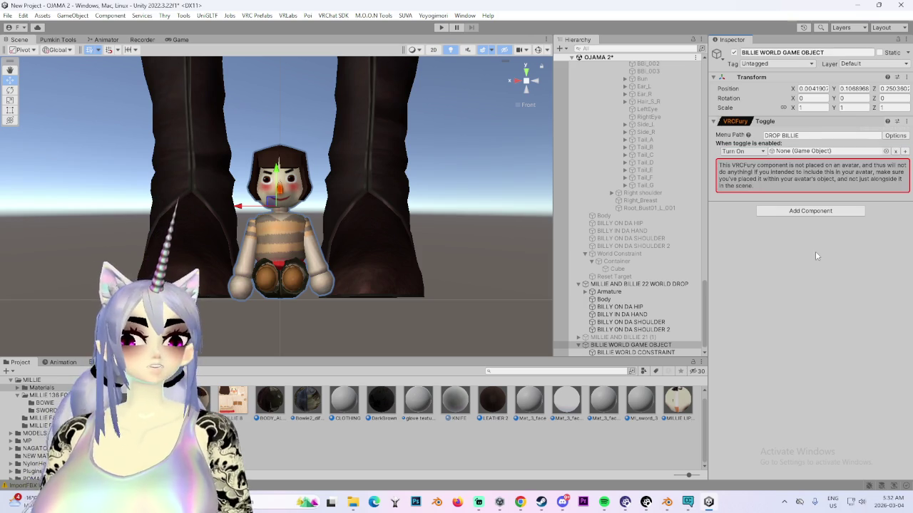
pyautogui.moveTo(637, 352); pyautogui.dragTo(803, 155)
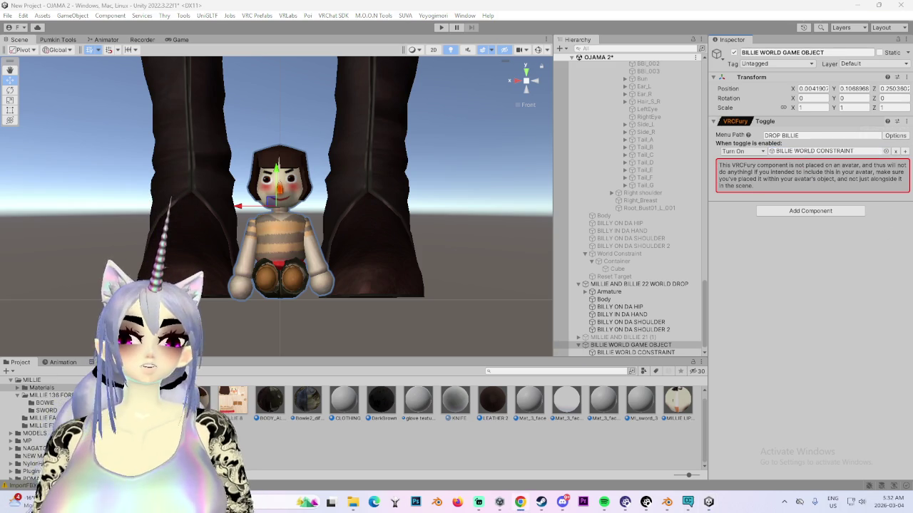
pyautogui.click(636, 352)
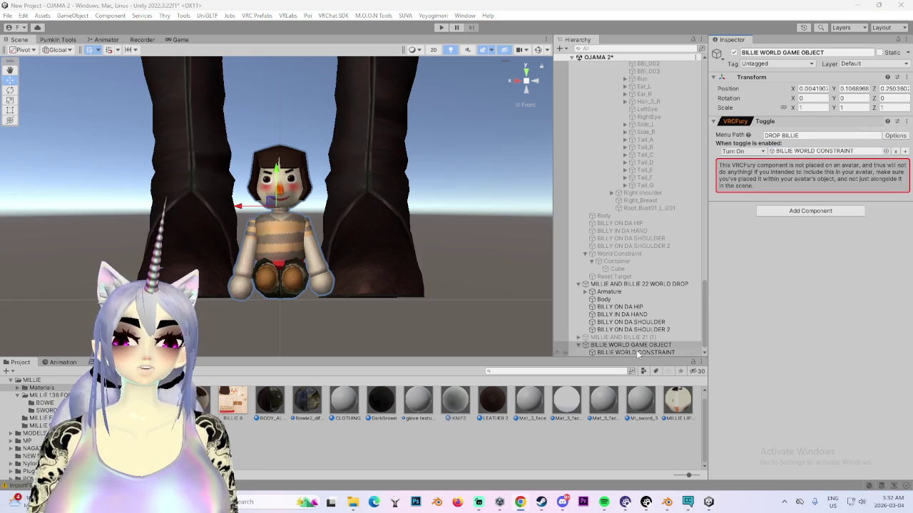
pyautogui.click(734, 53)
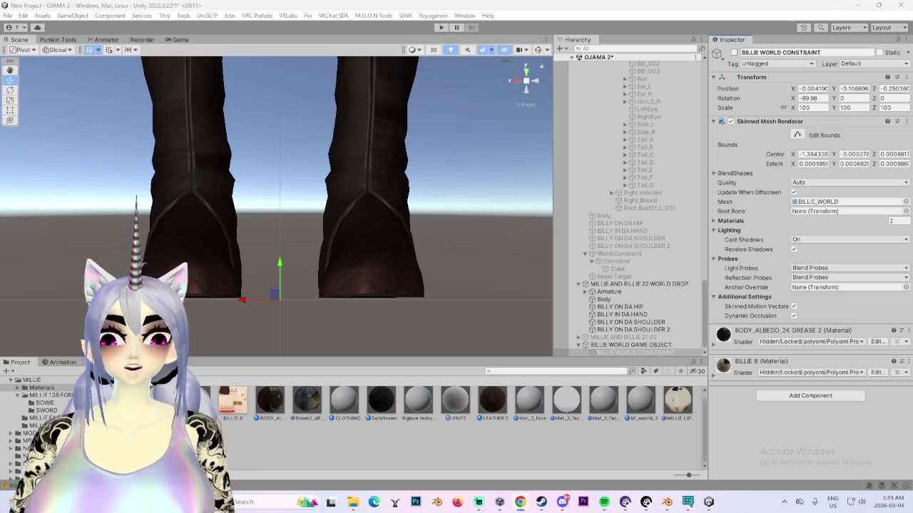
# Keep the DROP BILLIE toggle's Object Toggle action set to Turn On.
pyautogui.click(654, 346)
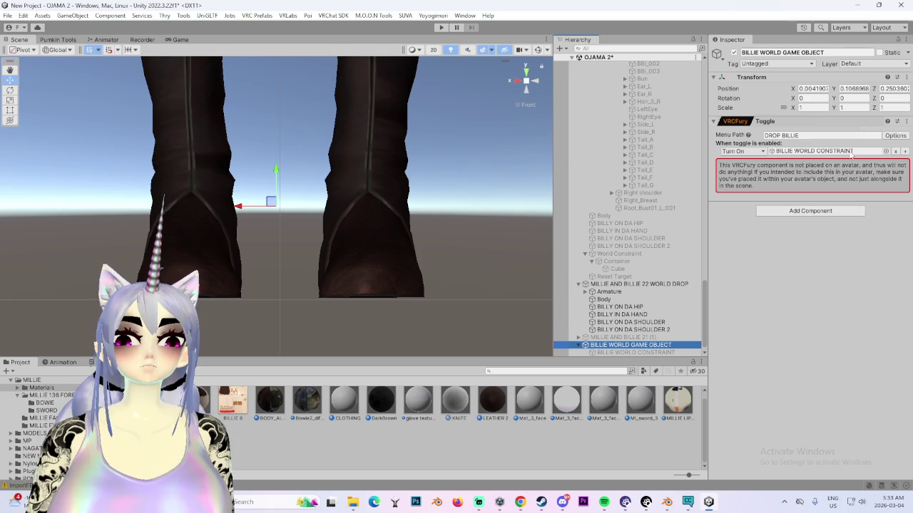
pyautogui.click(798, 136)
pyautogui.click(740, 151)
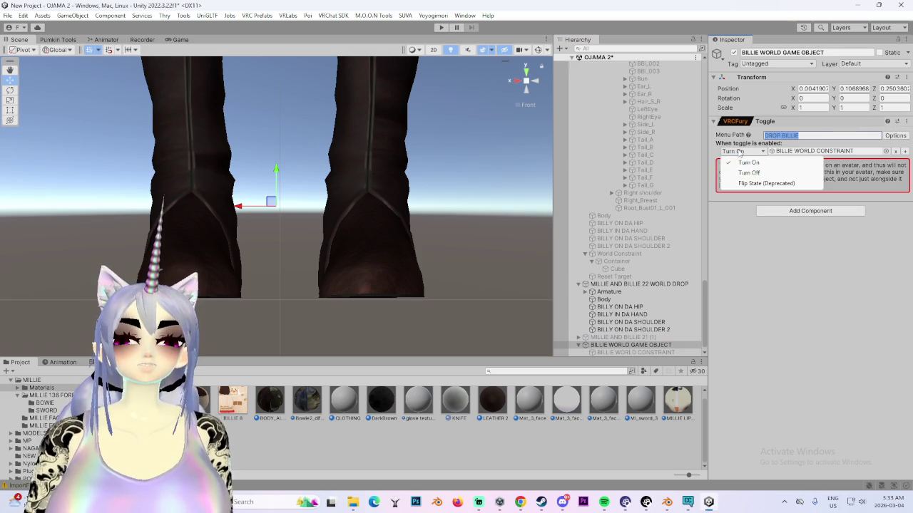
pyautogui.click(872, 299)
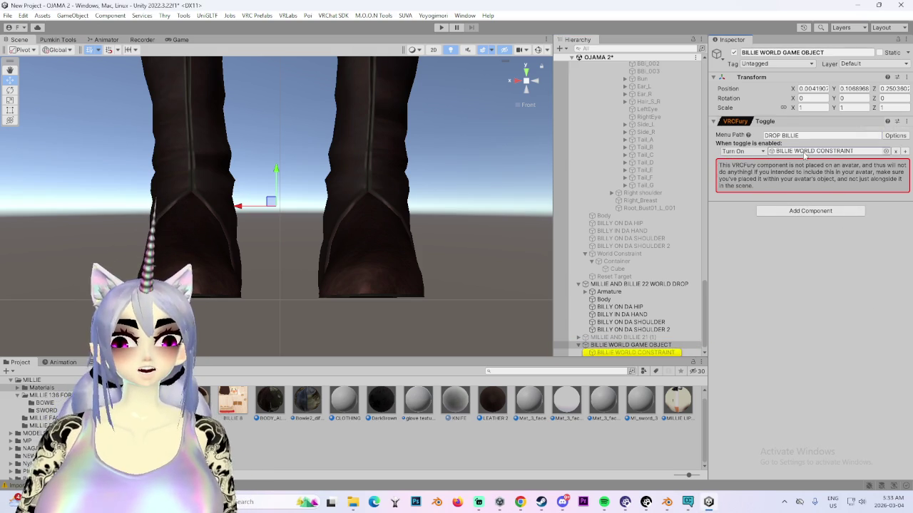
# Add a second VRCFury Toggle with a World Drop action to BILLIE WORLD GAME OBJECT.
pyautogui.click(809, 211)
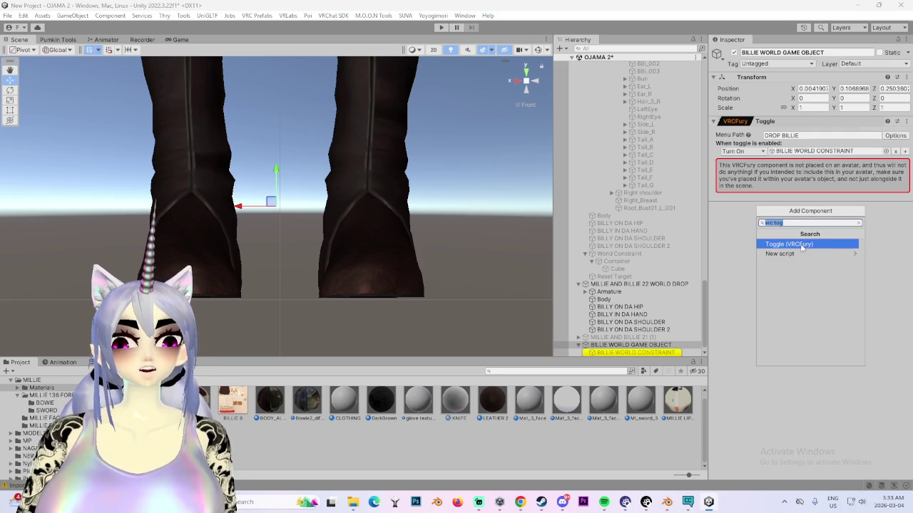
pyautogui.click(801, 245)
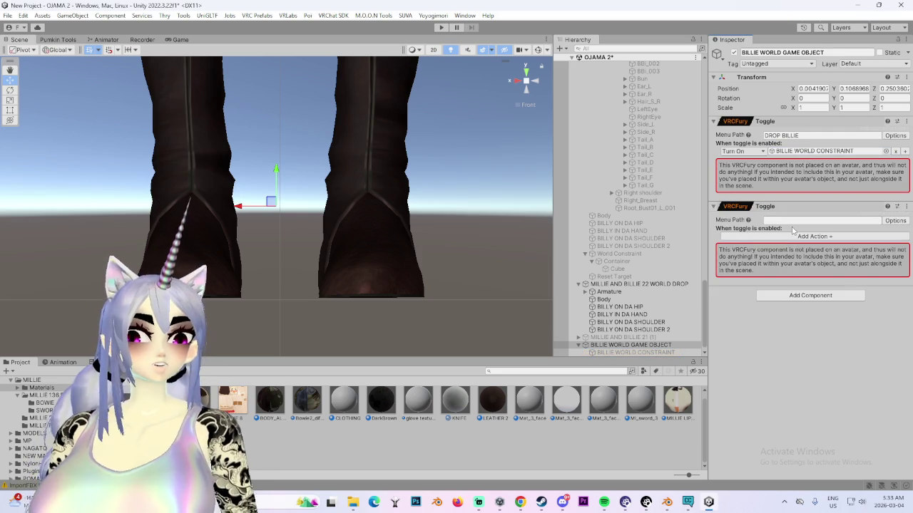
pyautogui.click(798, 236)
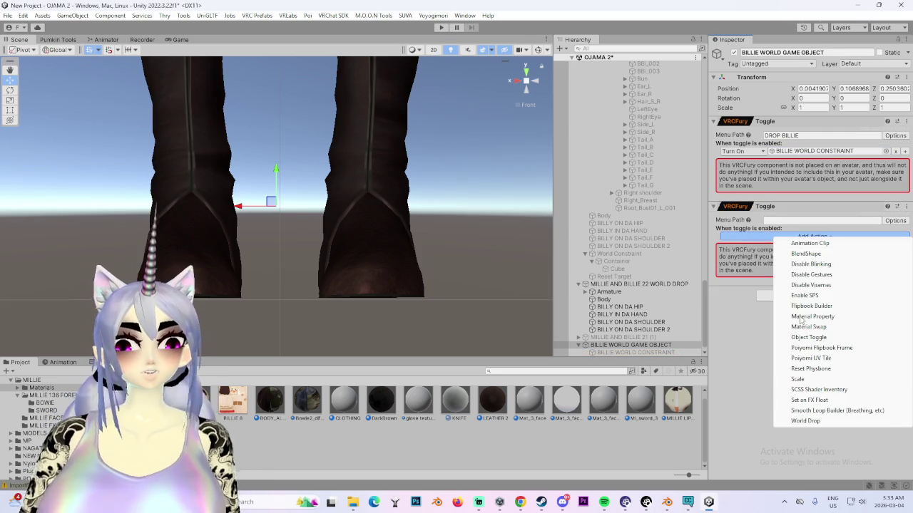
pyautogui.click(805, 421)
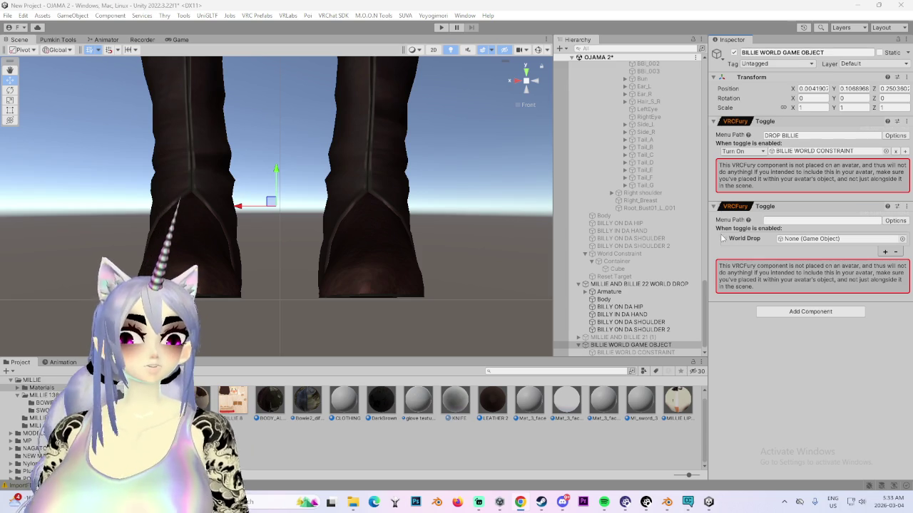
# Set the two toggles' menu paths to WORLD BILLIE ON and WORLD BILLIE DROP.
pyautogui.click(818, 136)
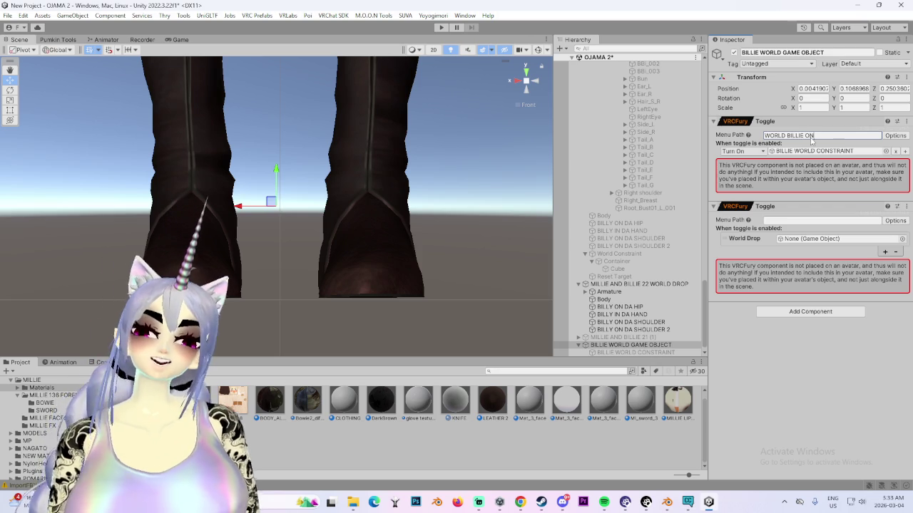
pyautogui.click(847, 138)
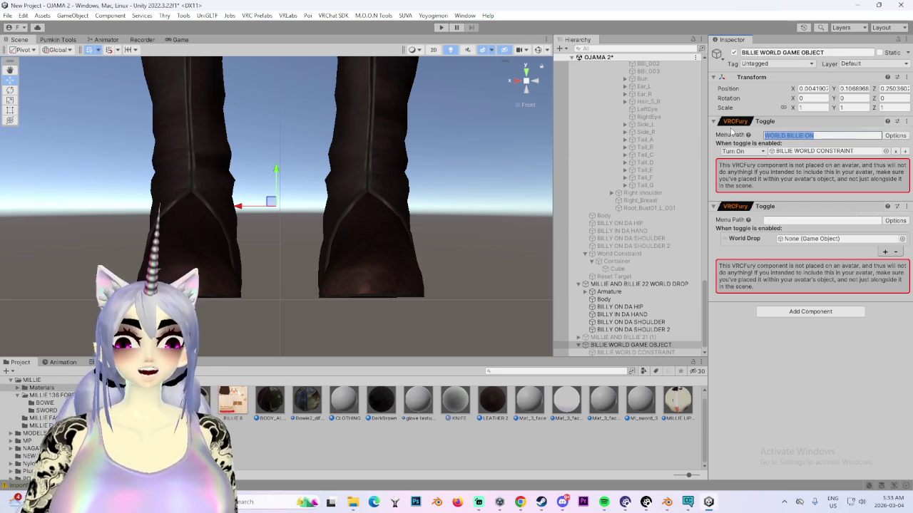
pyautogui.hotkey('ctrl', 'c')
pyautogui.click(800, 223)
pyautogui.hotkey('ctrl', 'v')
pyautogui.doubleClick(809, 220)
pyautogui.write('DROP')
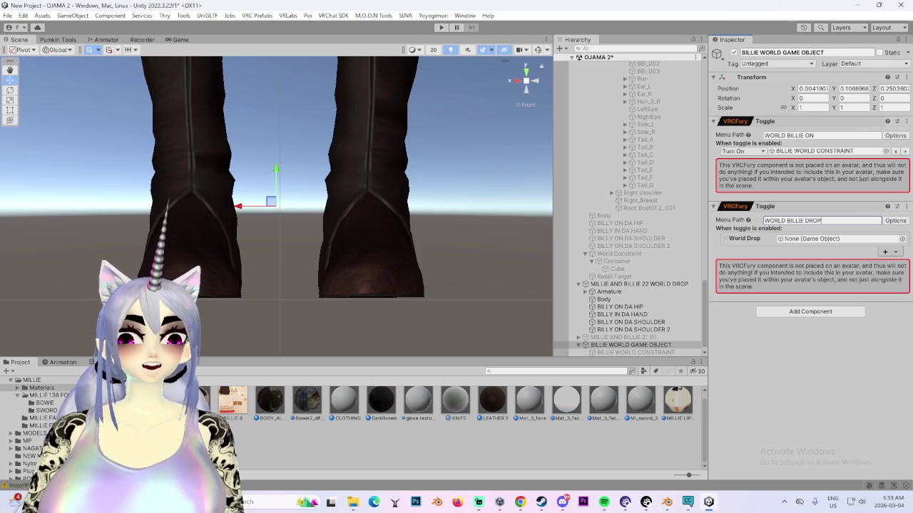
pyautogui.click(638, 348)
pyautogui.click(642, 352)
pyautogui.press('f')
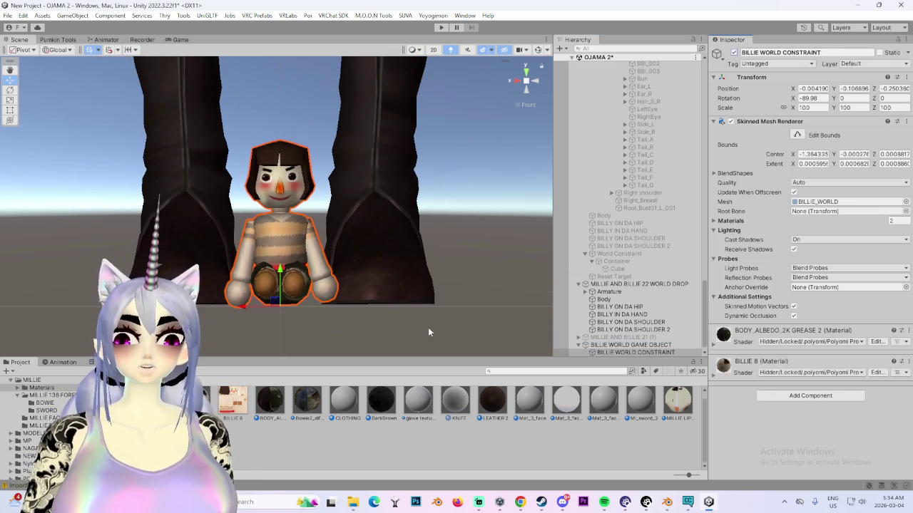
# Frame BILLIE WORLD GAME OBJECT in the scene and orbit to view the doll.
pyautogui.click(650, 346)
pyautogui.press('f')
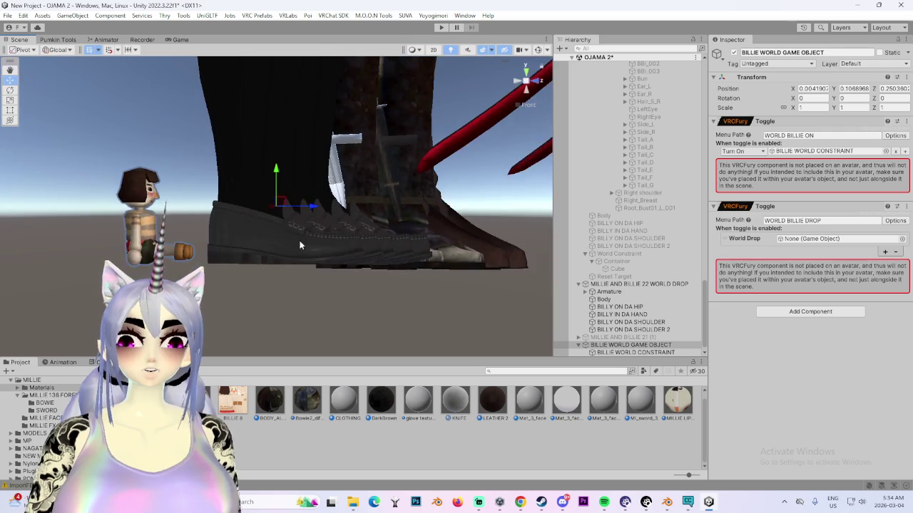
pyautogui.moveTo(354, 243); pyautogui.dragTo(336, 228)
pyautogui.click(630, 345)
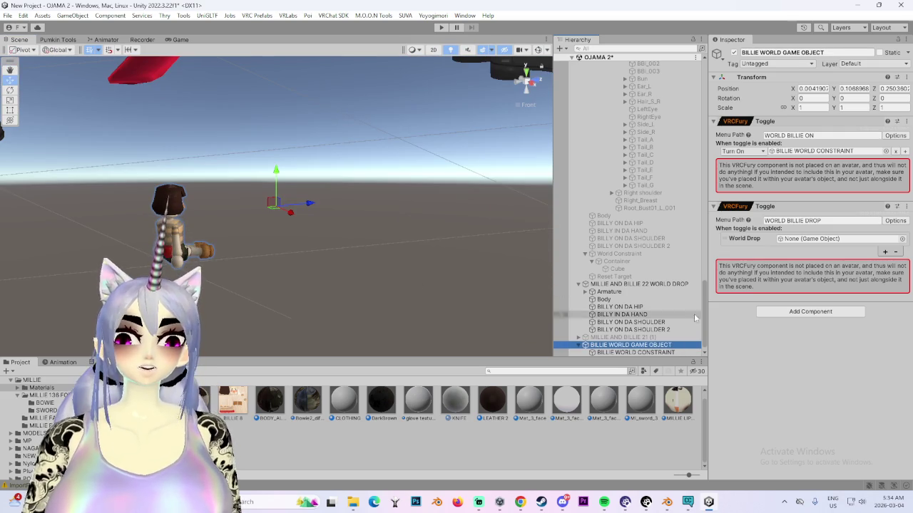
pyautogui.moveTo(301, 194)
pyautogui.mouseDown()
pyautogui.moveTo(314, 196)
pyautogui.moveTo(145, 196)
pyautogui.moveTo(293, 192)
pyautogui.mouseUp()
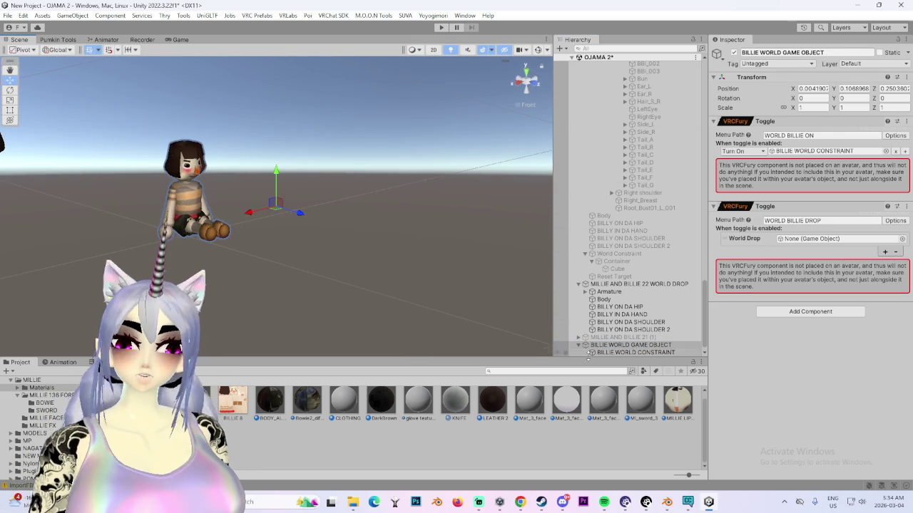
pyautogui.click(630, 345)
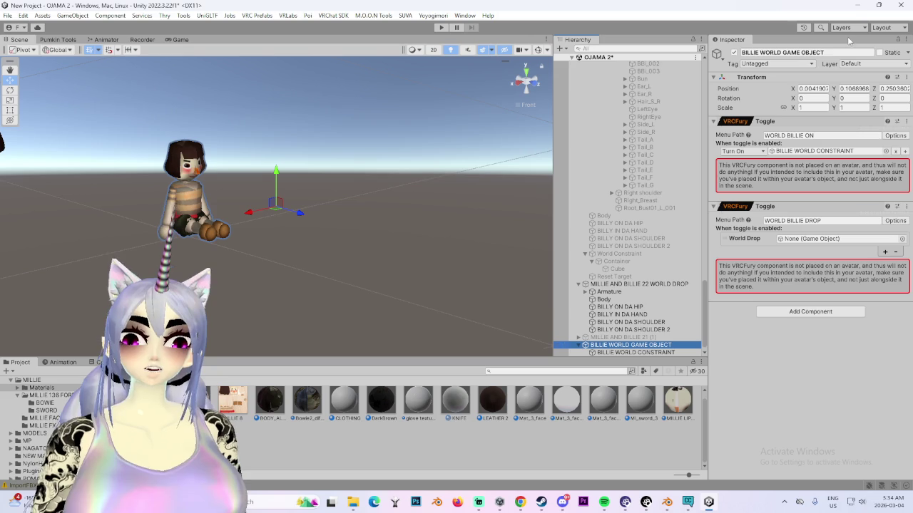
pyautogui.moveTo(635, 352)
pyautogui.mouseDown()
pyautogui.moveTo(624, 46)
pyautogui.moveTo(631, 349)
pyautogui.mouseUp()
pyautogui.doubleClick(630, 345)
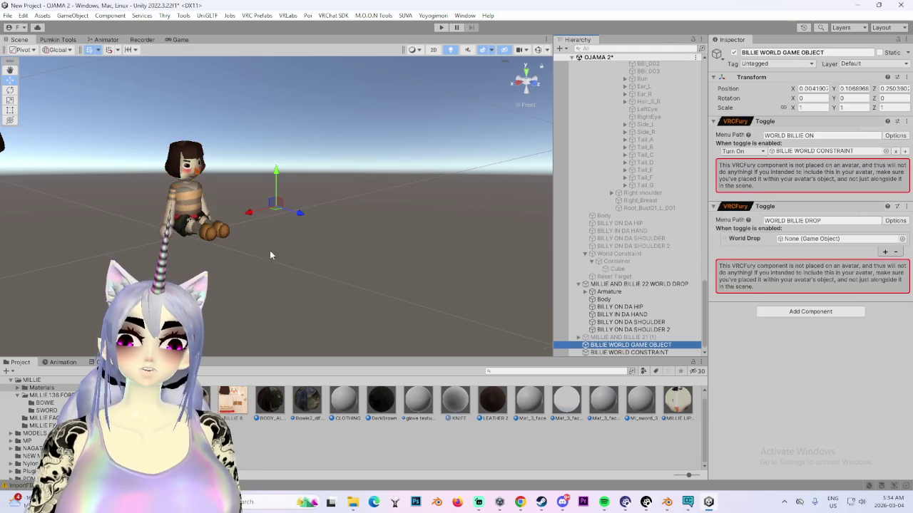
# Enter 0 in BILLIE WORLD GAME OBJECT's X, Y and Z position fields.
pyautogui.click(813, 88)
pyautogui.write('0')
pyautogui.press('Tab')
pyautogui.write('0')
pyautogui.press('Tab')
pyautogui.write('0')
pyautogui.press('Return')
pyautogui.press('f')
# Nest BILLIE WORLD CONSTRAINT under BILLIE WORLD GAME OBJECT and rename it BILLIE.
pyautogui.click(656, 346)
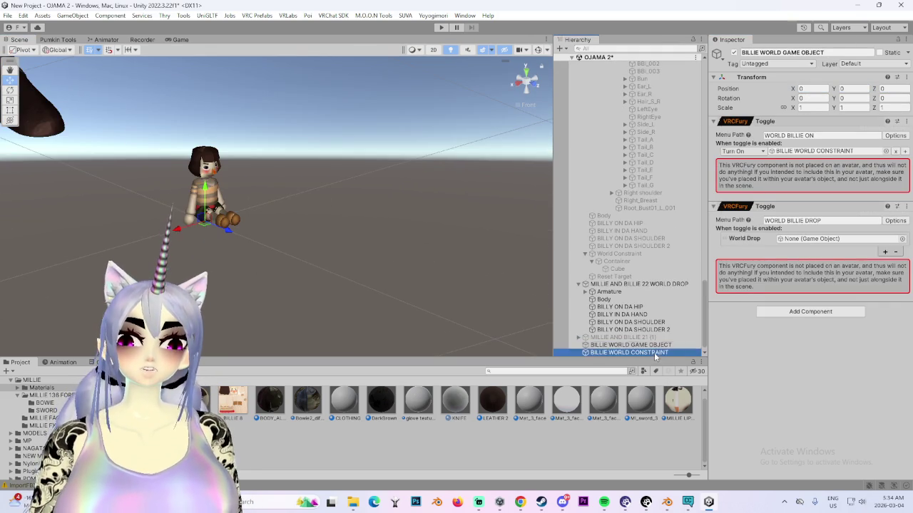
pyautogui.click(648, 352)
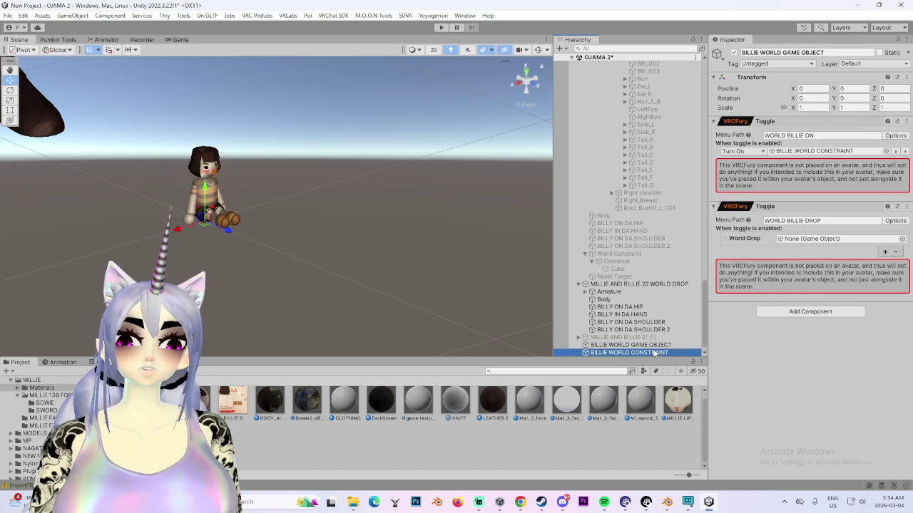
pyautogui.moveTo(649, 352); pyautogui.dragTo(648, 346)
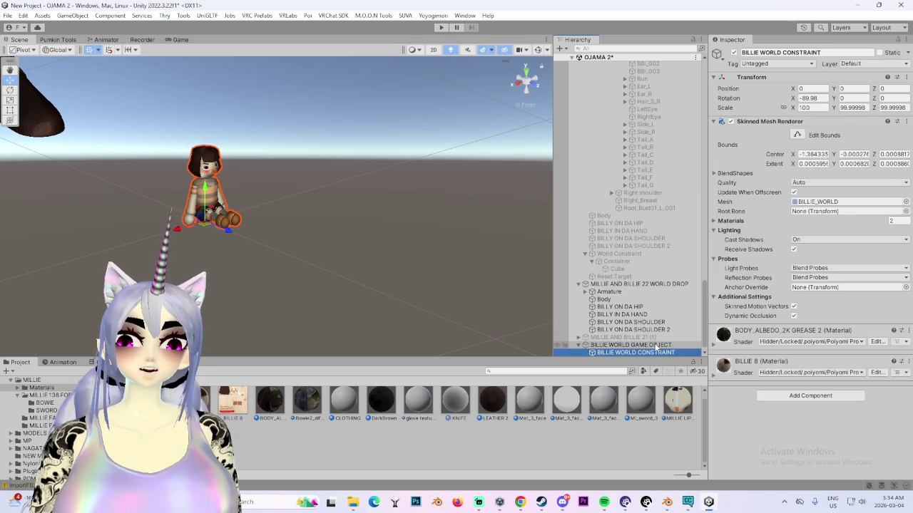
pyautogui.click(865, 52)
pyautogui.press('BackSpace')
pyautogui.press('BackSpace')
pyautogui.press('BackSpace')
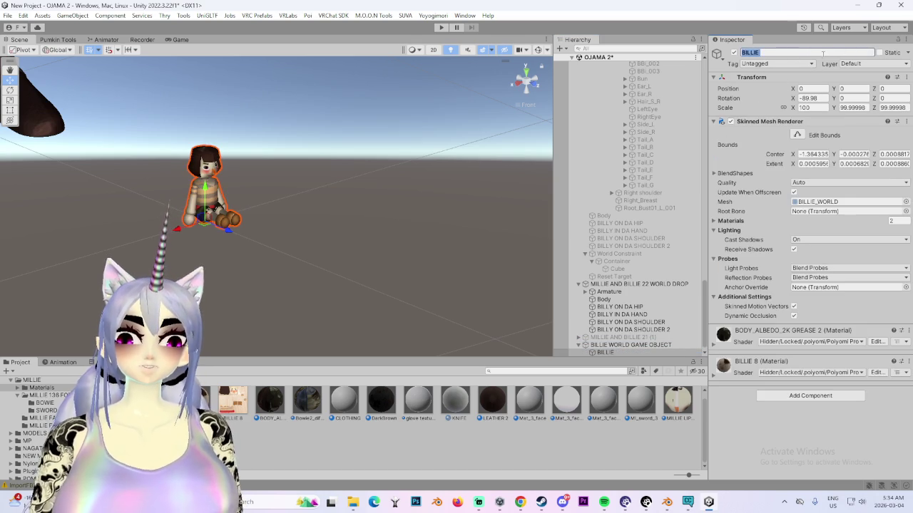
pyautogui.click(631, 344)
# Undo a stray move of BILLIE WORLD GAME OBJECT and orbit the view around the characters.
pyautogui.click(614, 353)
pyautogui.click(651, 345)
pyautogui.moveTo(249, 218)
pyautogui.mouseDown()
pyautogui.moveTo(261, 222)
pyautogui.moveTo(242, 214)
pyautogui.moveTo(373, 233)
pyautogui.moveTo(402, 124)
pyautogui.mouseUp()
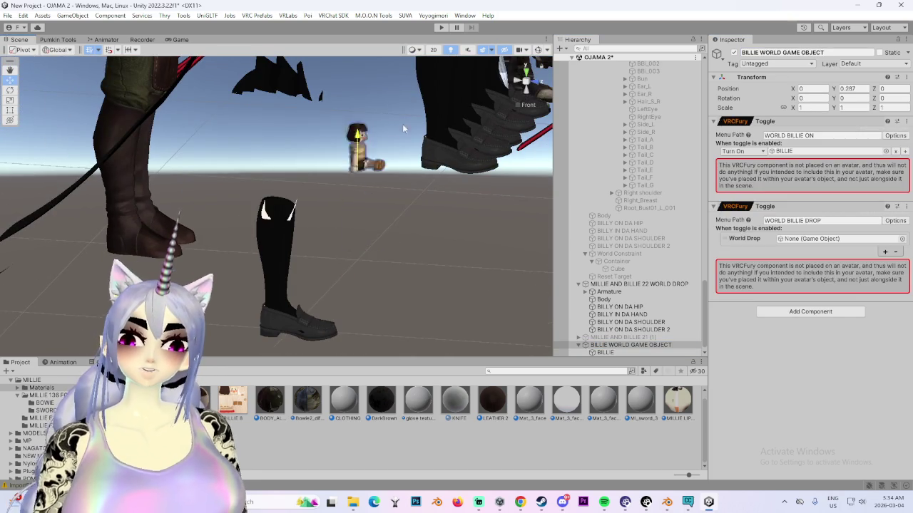
pyautogui.hotkey('ctrl', 'z')
pyautogui.moveTo(416, 224)
pyautogui.mouseDown()
pyautogui.moveTo(420, 216)
pyautogui.moveTo(341, 220)
pyautogui.mouseUp()
pyautogui.scroll(-5, 341, 225)
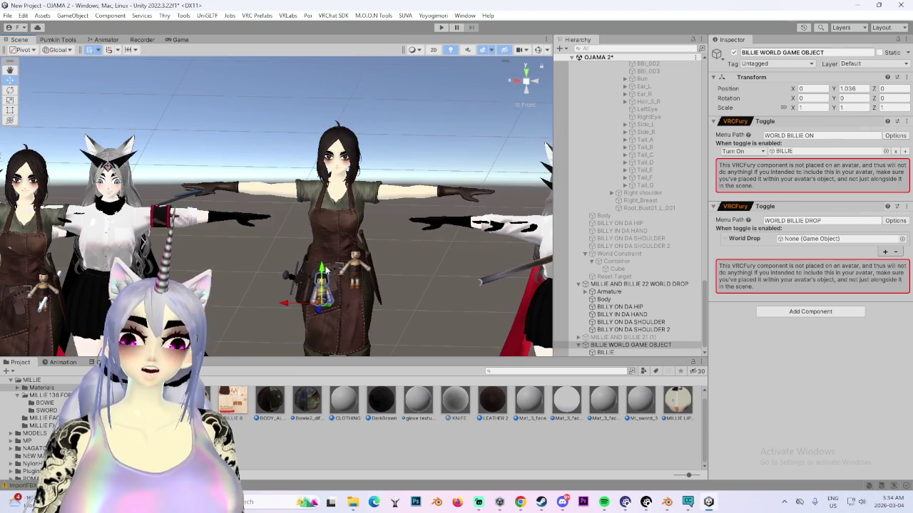
pyautogui.click(538, 81)
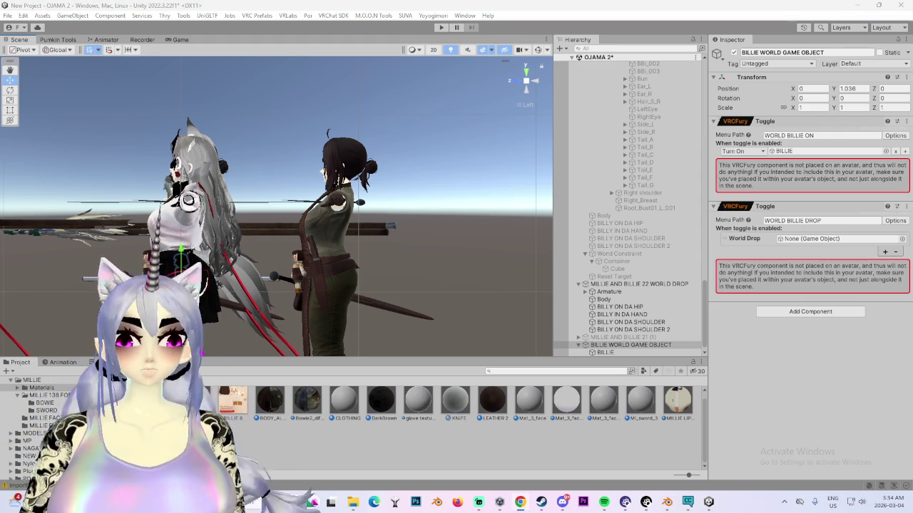
pyautogui.moveTo(442, 335)
pyautogui.mouseDown()
pyautogui.moveTo(414, 338)
pyautogui.moveTo(321, 244)
pyautogui.mouseUp()
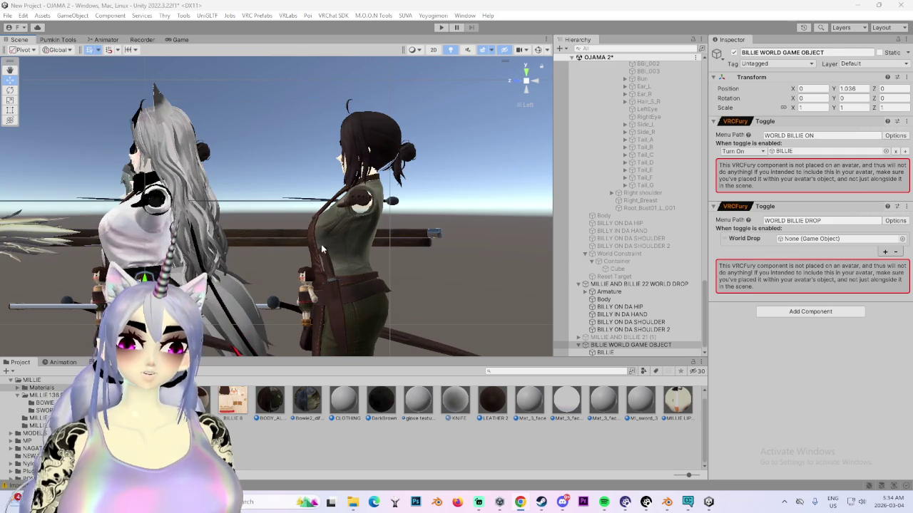
pyautogui.click(525, 84)
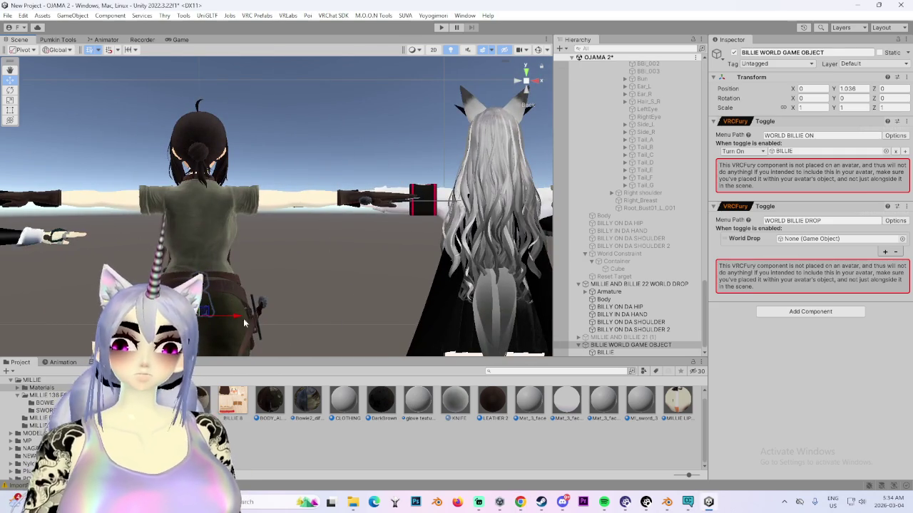
# Move BILLIE WORLD GAME OBJECT up and along Z into the avatar's right hand.
pyautogui.moveTo(222, 210)
pyautogui.mouseDown()
pyautogui.moveTo(223, 174)
pyautogui.moveTo(432, 187)
pyautogui.moveTo(385, 184)
pyautogui.mouseUp()
pyautogui.scroll(1, 549, 80)
pyautogui.click(535, 80)
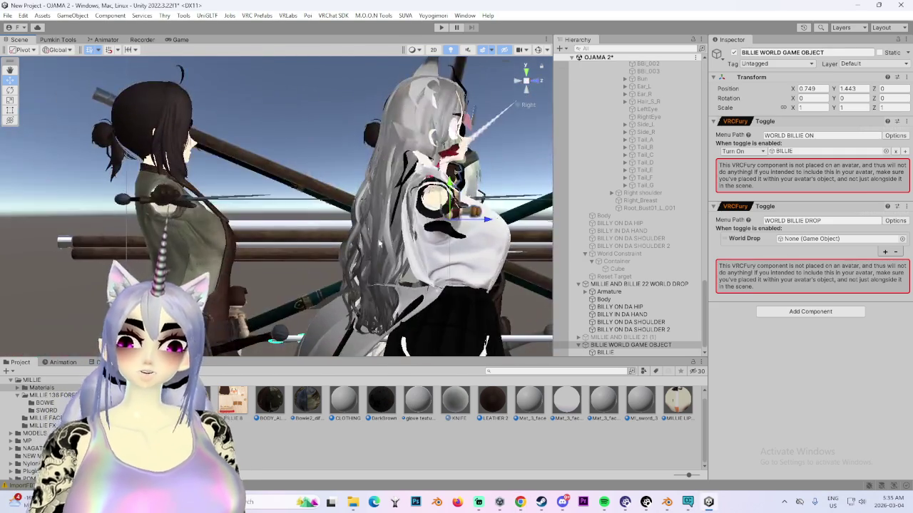
pyautogui.moveTo(179, 217)
pyautogui.mouseDown()
pyautogui.moveTo(217, 221)
pyautogui.moveTo(208, 222)
pyautogui.mouseUp()
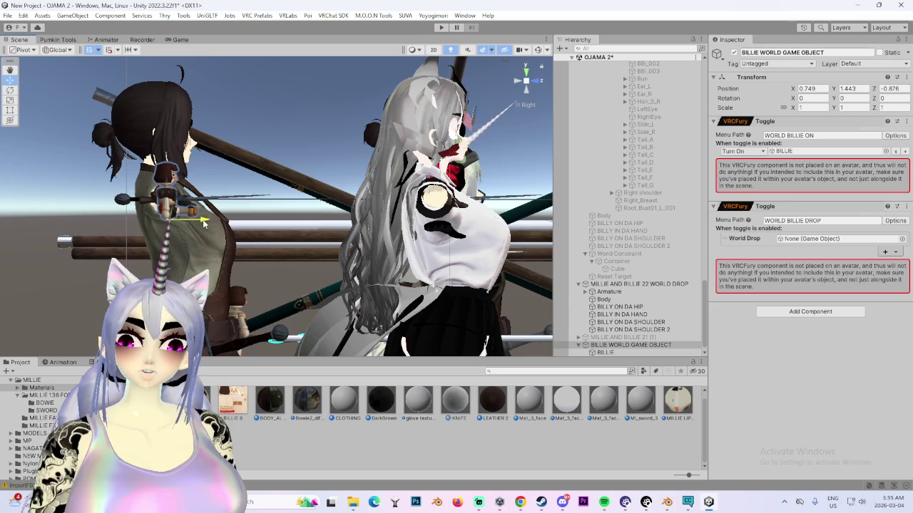
pyautogui.press('f')
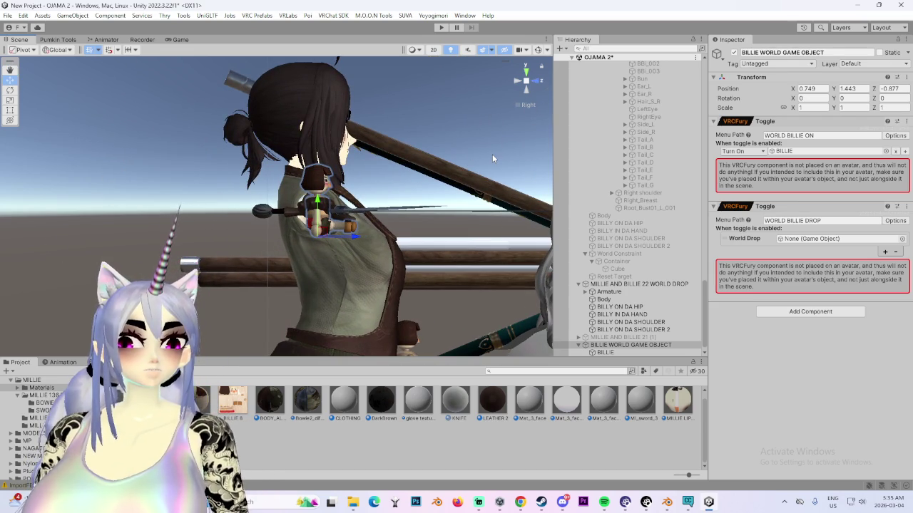
pyautogui.click(540, 89)
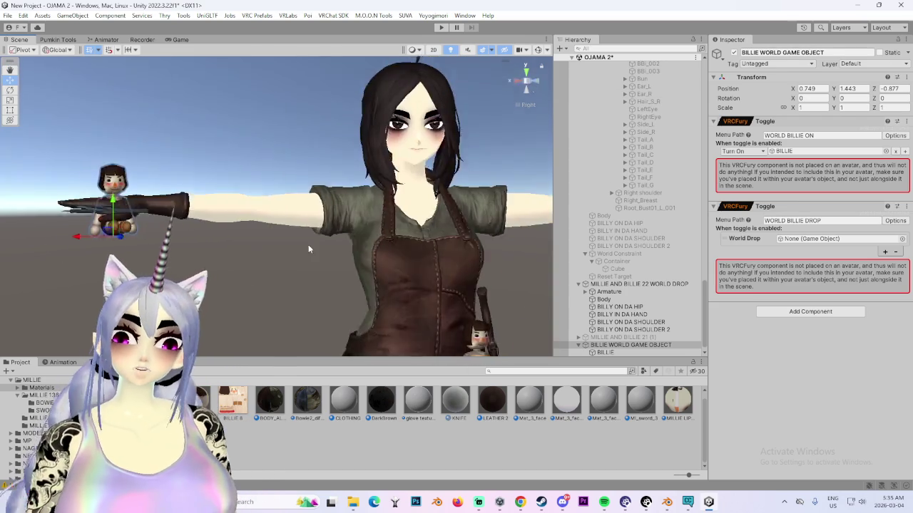
pyautogui.press('f')
pyautogui.moveTo(341, 183)
pyautogui.mouseDown()
pyautogui.moveTo(342, 139)
pyautogui.moveTo(343, 171)
pyautogui.mouseUp()
pyautogui.moveTo(305, 207)
pyautogui.mouseDown()
pyautogui.moveTo(286, 208)
pyautogui.moveTo(294, 207)
pyautogui.mouseUp()
# Add a Parent Constraint component to BILLIE WORLD GAME OBJECT via a 'pare' search.
pyautogui.click(810, 312)
pyautogui.write('pare')
pyautogui.click(777, 345)
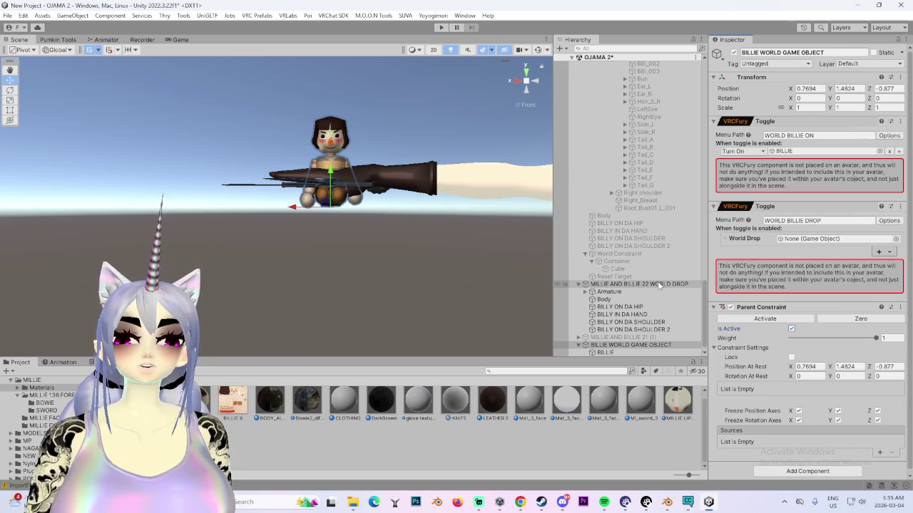
pyautogui.click(628, 345)
# Parent BILLIE WORLD GAME OBJECT under MILLIE AND BILLIE 22 WORLD DROP and add an empty constraint source.
pyautogui.moveTo(637, 298); pyautogui.dragTo(631, 285)
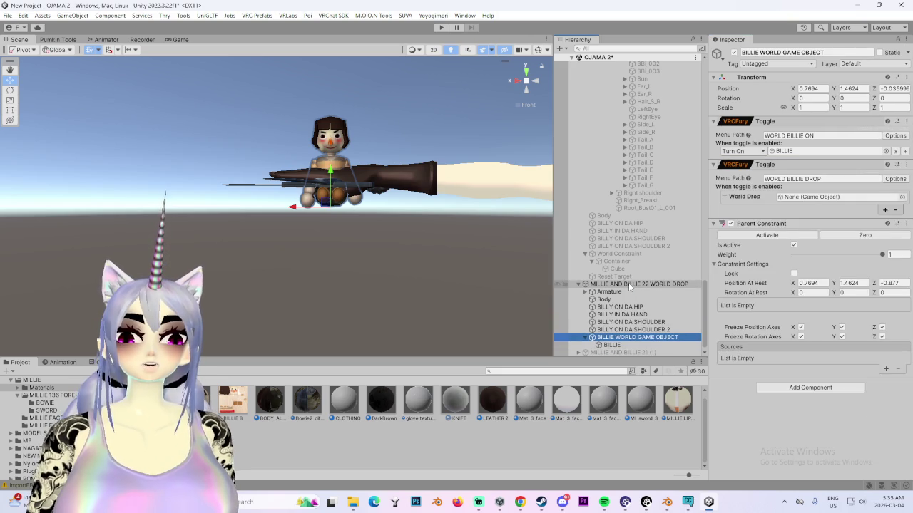
pyautogui.click(883, 369)
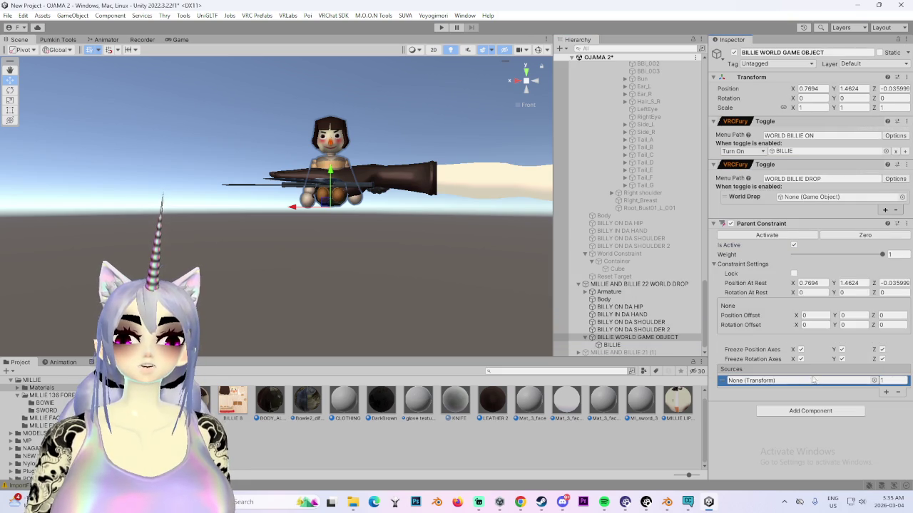
pyautogui.scroll(-1, 627, 314)
# Expand the Armature through Hips, Spine, Chest and right arm down to the Right wrist bone.
pyautogui.click(587, 287)
pyautogui.click(585, 283)
pyautogui.click(591, 291)
pyautogui.scroll(-1, 595, 300)
pyautogui.click(598, 300)
pyautogui.click(604, 309)
pyautogui.scroll(-2, 607, 312)
pyautogui.click(611, 297)
pyautogui.click(618, 305)
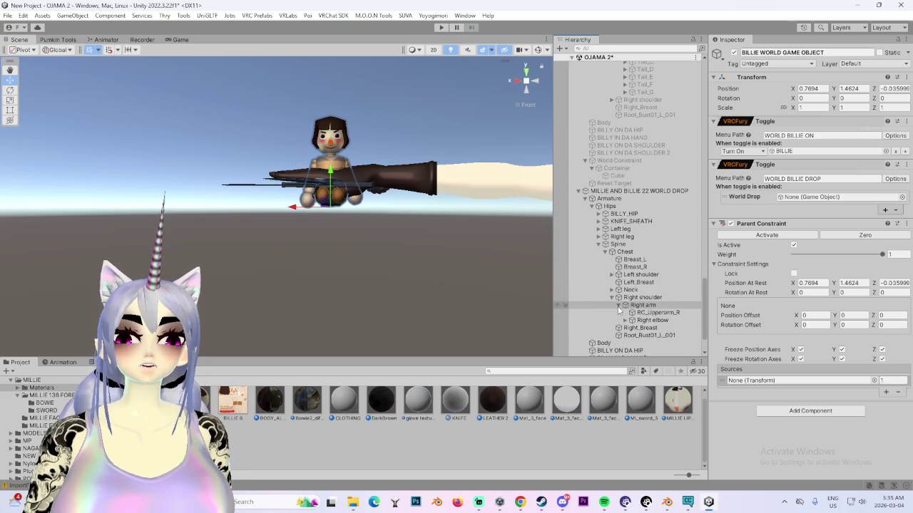
pyautogui.scroll(-2, 618, 311)
pyautogui.click(625, 268)
pyautogui.click(656, 276)
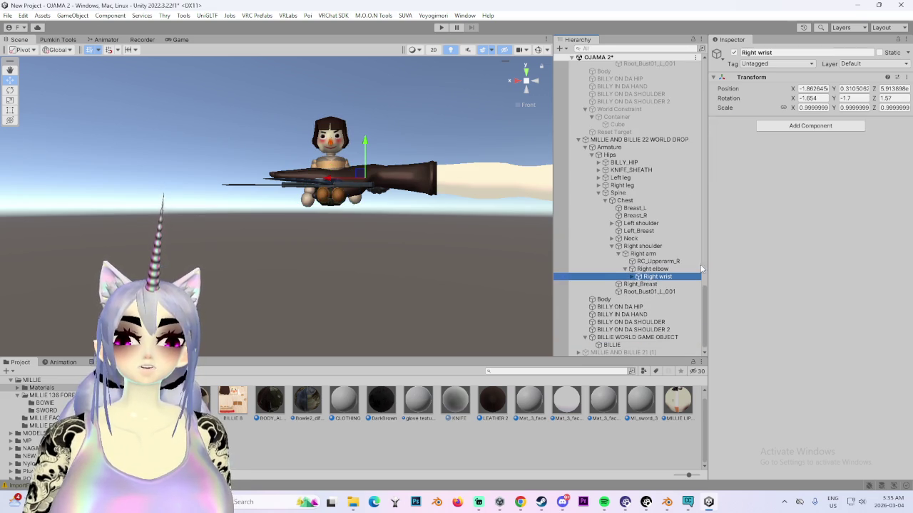
# Set Right wrist as the locked Parent Constraint source and deactivate BILLIE.
pyautogui.click(631, 337)
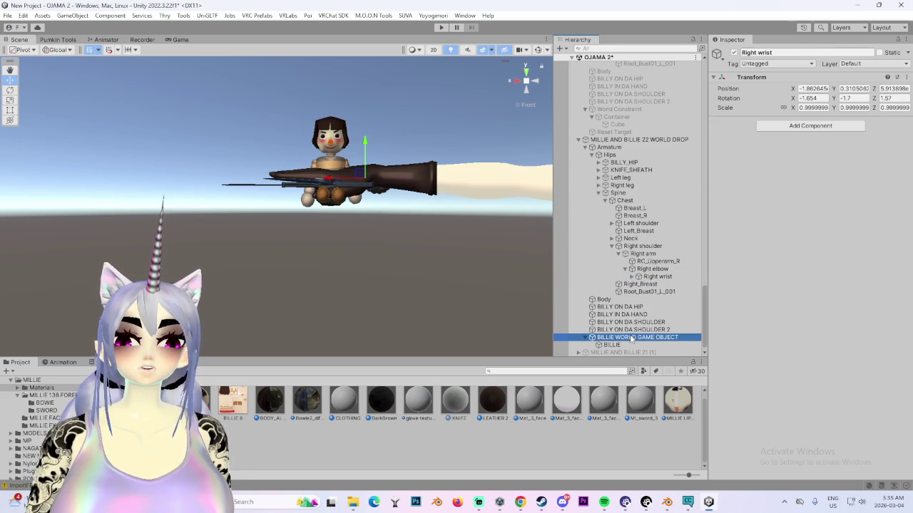
pyautogui.moveTo(662, 279); pyautogui.dragTo(770, 284)
pyautogui.click(794, 273)
pyautogui.click(608, 345)
pyautogui.click(734, 52)
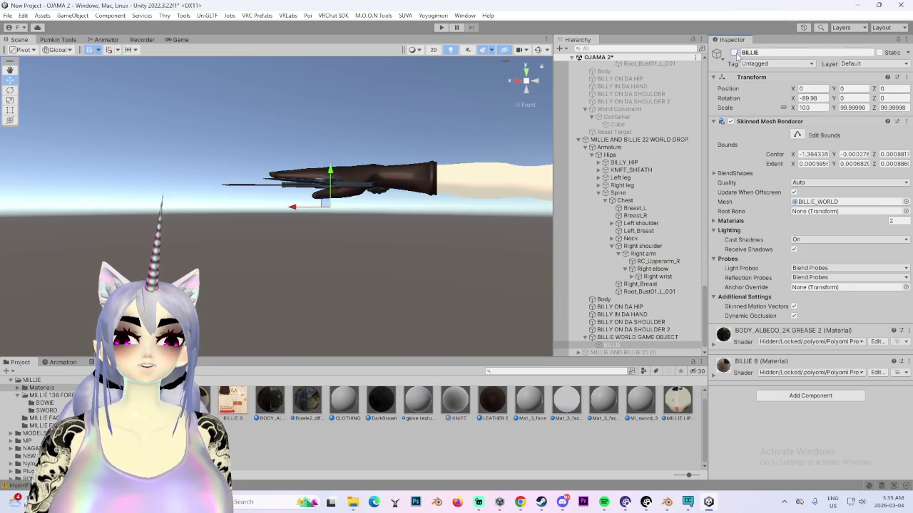
# Select the MILLIE AND BILLIE 22 WORLD DROP avatar root and frame it in the Scene view.
pyautogui.click(631, 139)
pyautogui.press('f')
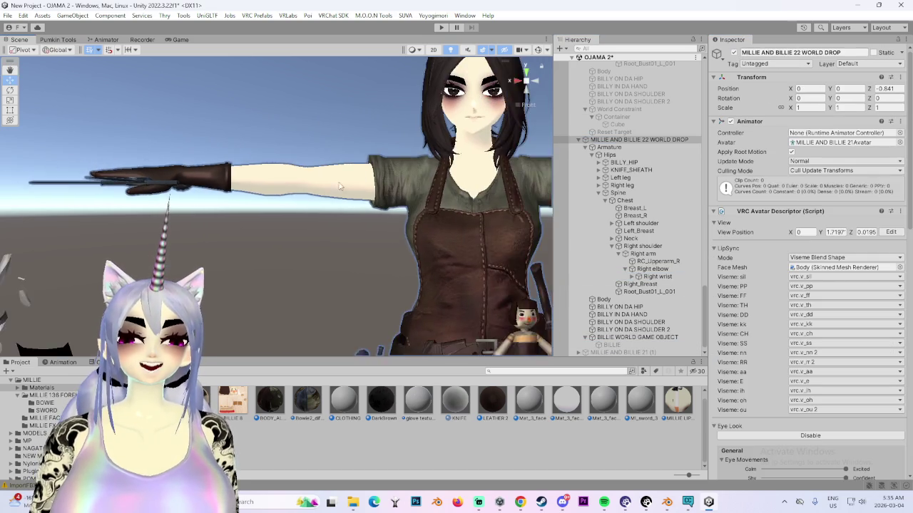
pyautogui.click(384, 233)
pyautogui.click(658, 133)
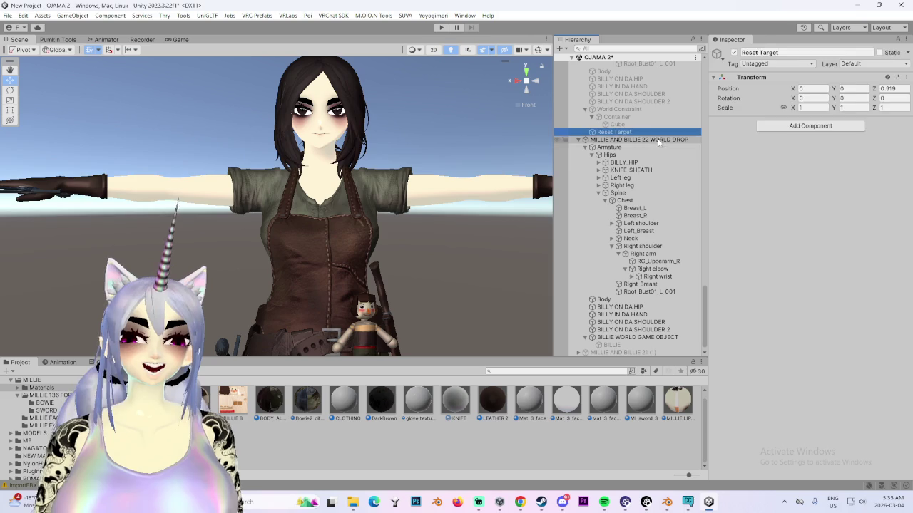
pyautogui.click(659, 141)
# Run a Build & Test local build from the VRChat SDK Control Panel, skipping the VRCFury prompt.
pyautogui.click(331, 16)
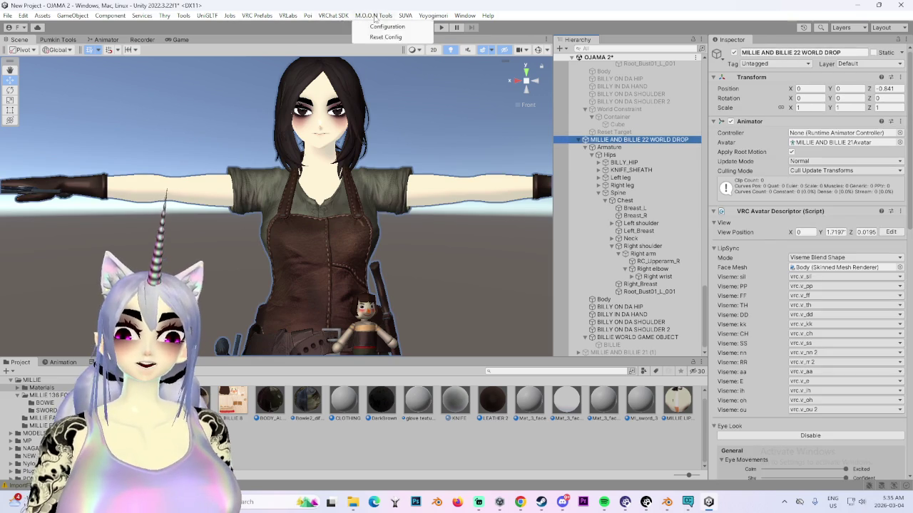
pyautogui.click(353, 37)
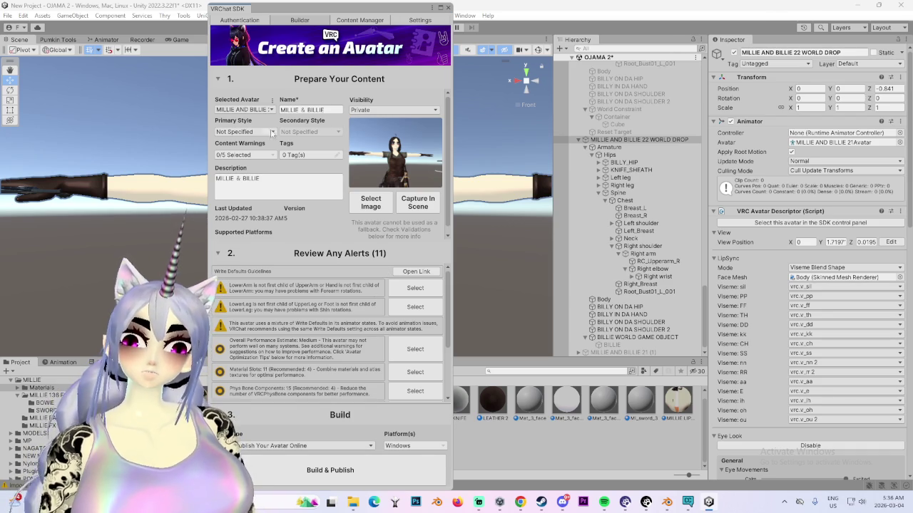
pyautogui.click(327, 112)
pyautogui.click(327, 111)
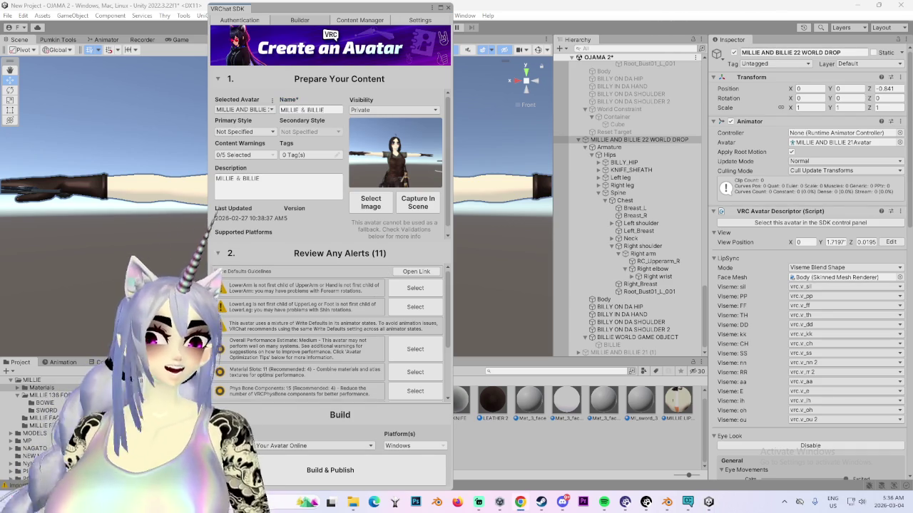
pyautogui.scroll(-1, 446, 149)
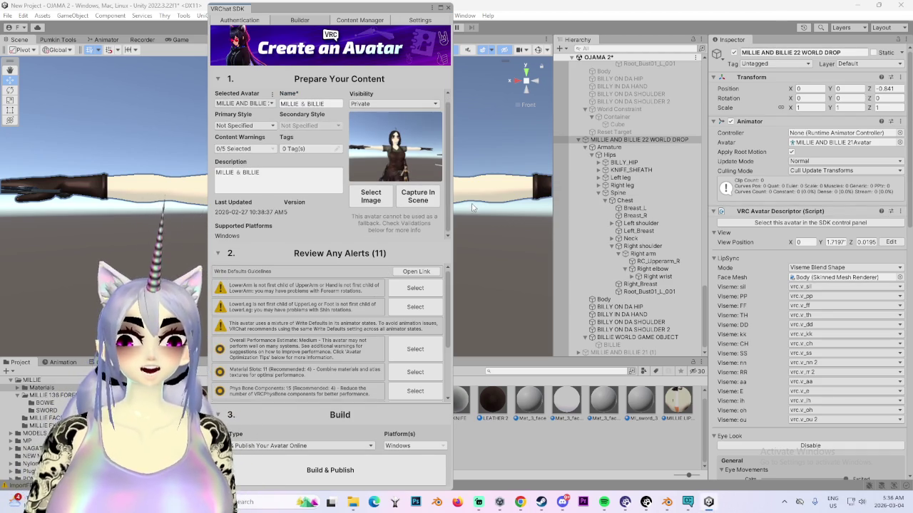
pyautogui.scroll(-1, 356, 342)
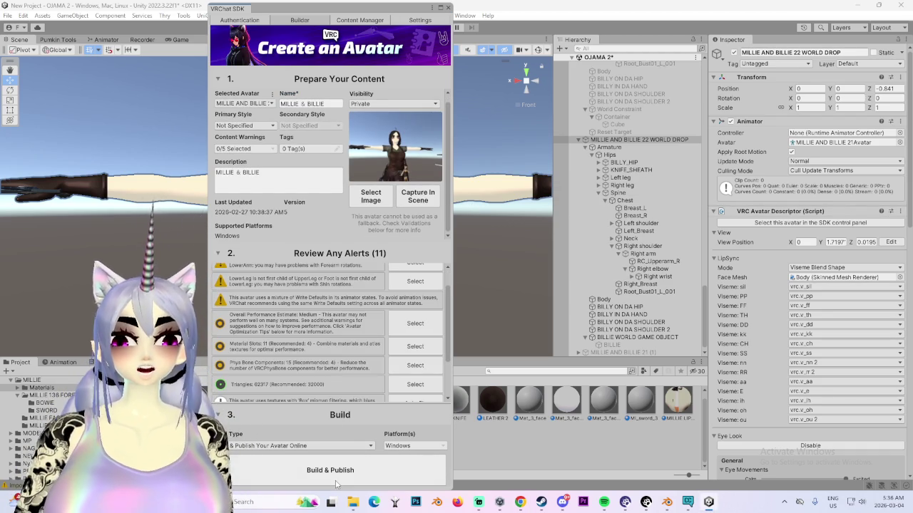
pyautogui.click(308, 446)
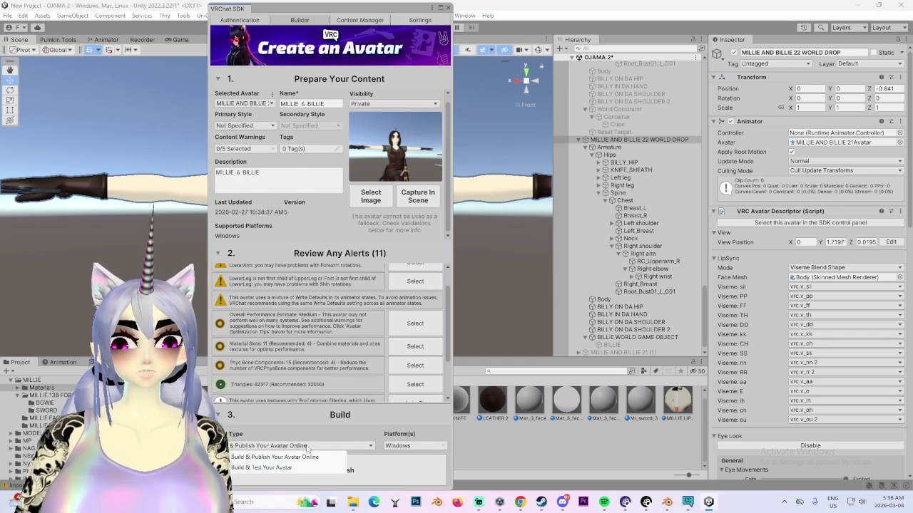
pyautogui.click(288, 468)
pyautogui.click(313, 475)
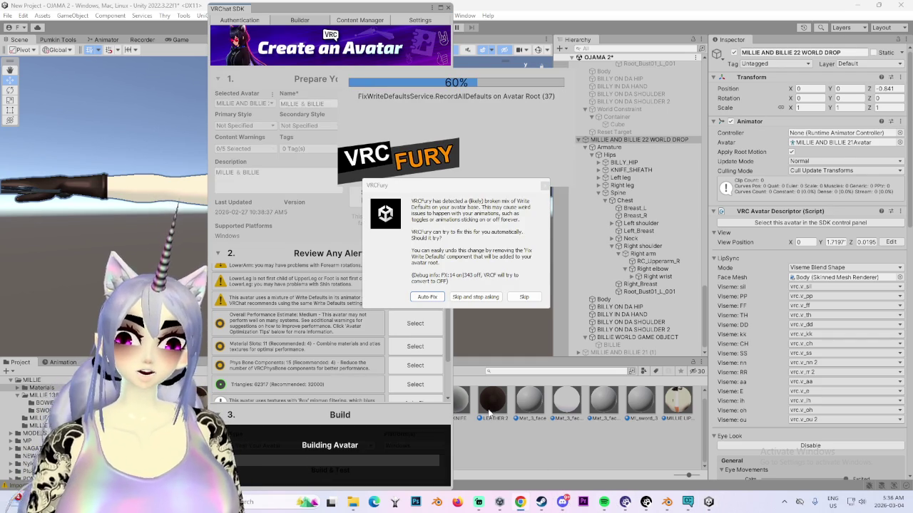
pyautogui.click(435, 298)
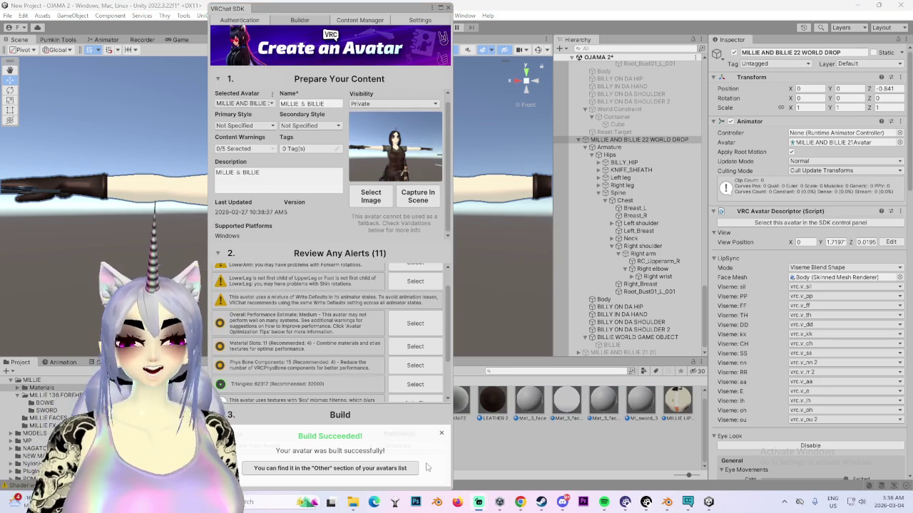
pyautogui.click(541, 501)
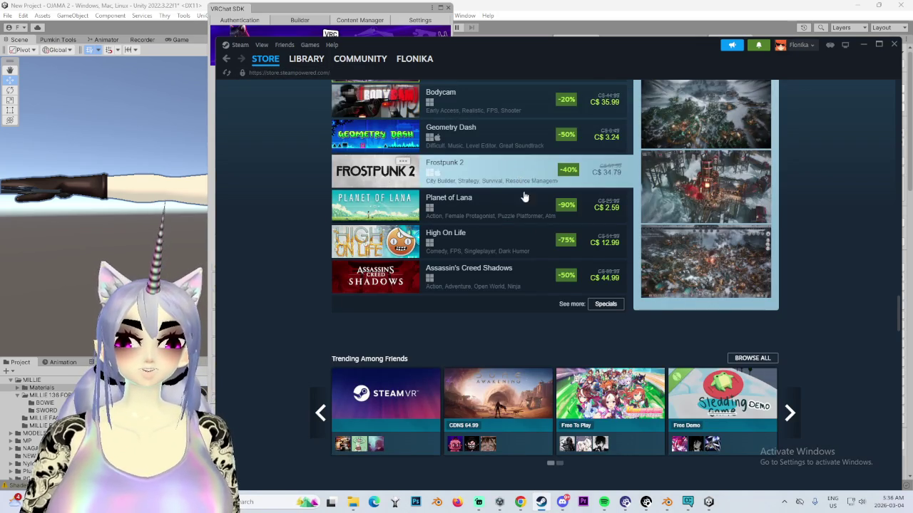
# Play VRChat from the Steam Library using 'Launch in Desktop (Non-VR) Mode'.
pyautogui.scroll(2, 524, 196)
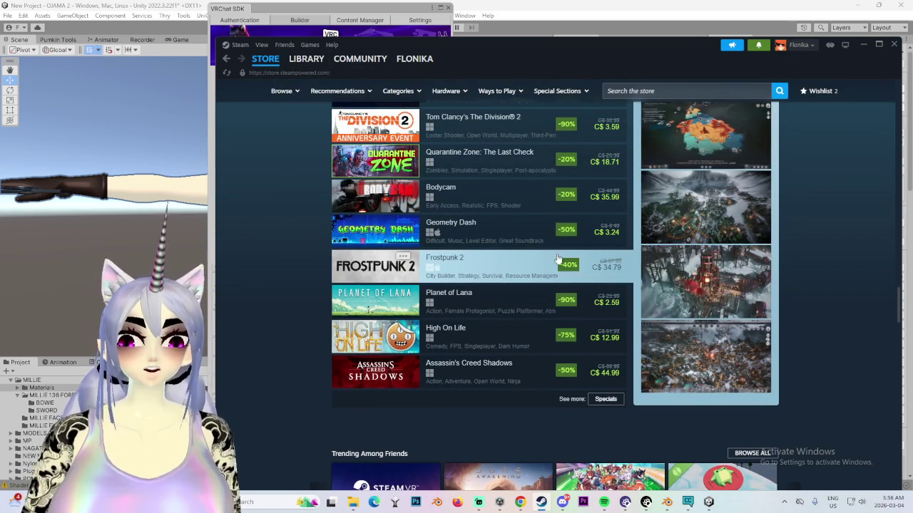
pyautogui.scroll(2, 558, 258)
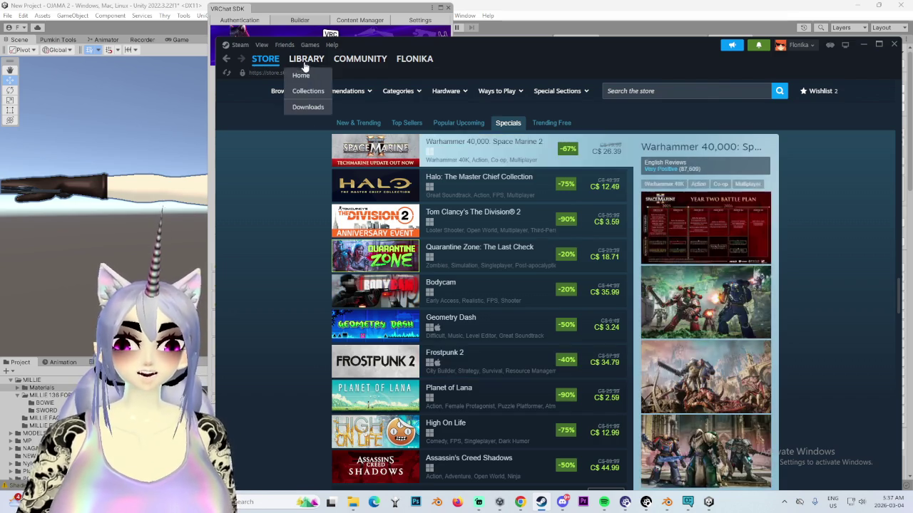
pyautogui.click(306, 58)
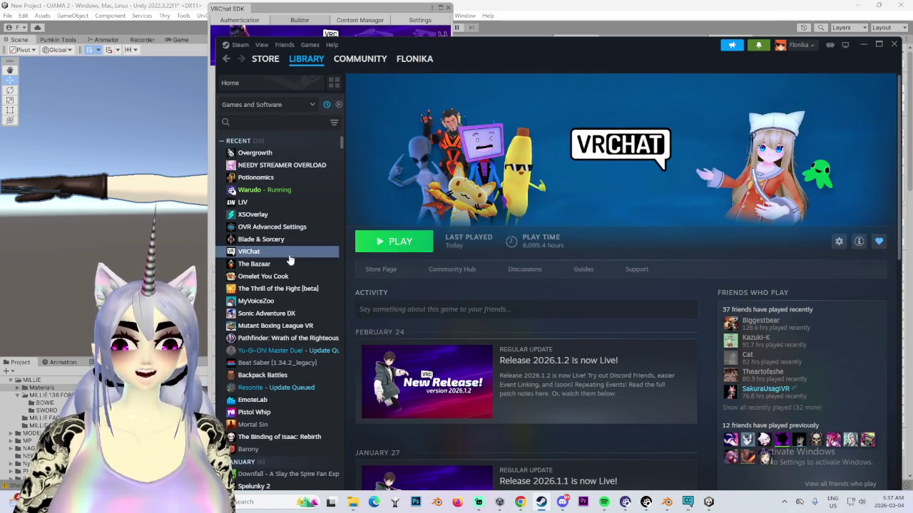
pyautogui.click(429, 242)
pyautogui.click(531, 259)
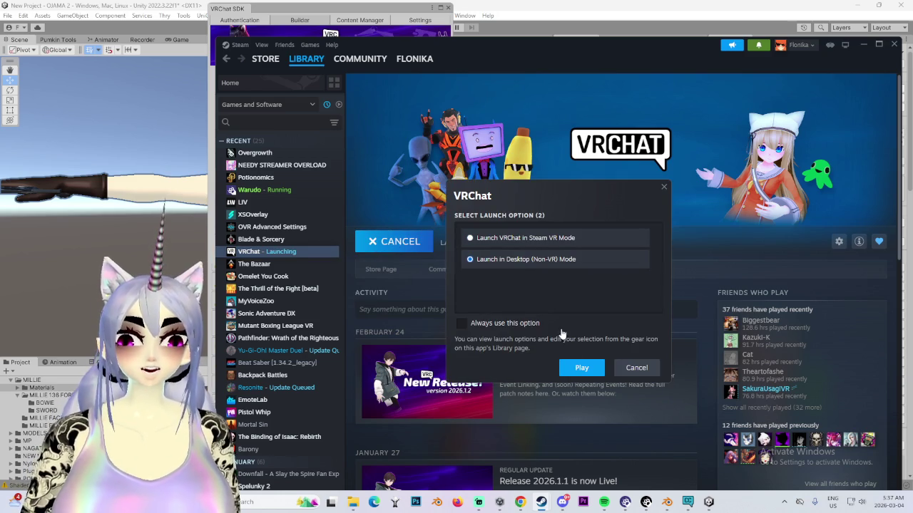
pyautogui.click(582, 368)
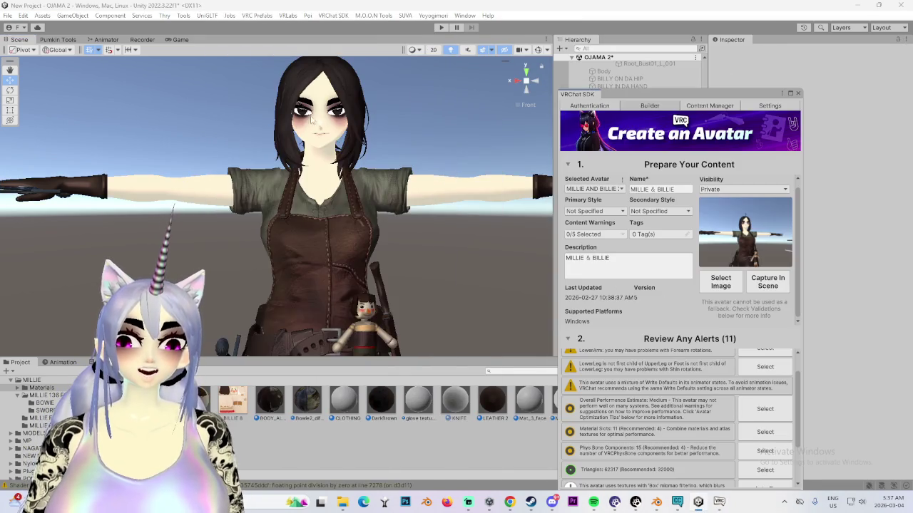
# Orbit the Scene view to see the avatars from behind and inspect the Description field.
pyautogui.moveTo(311, 122)
pyautogui.mouseDown()
pyautogui.moveTo(383, 190)
pyautogui.moveTo(440, 216)
pyautogui.moveTo(349, 194)
pyautogui.mouseUp()
pyautogui.click(592, 258)
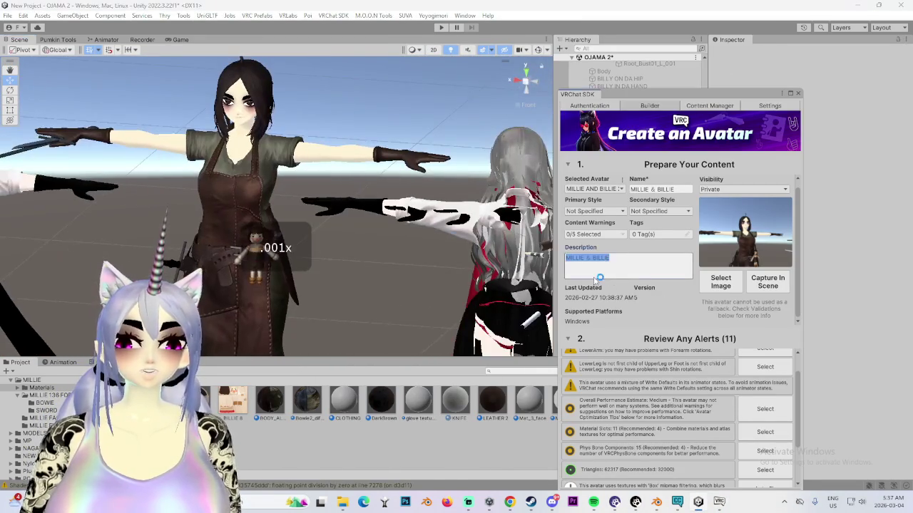
pyautogui.rightClick(598, 278)
pyautogui.click(824, 268)
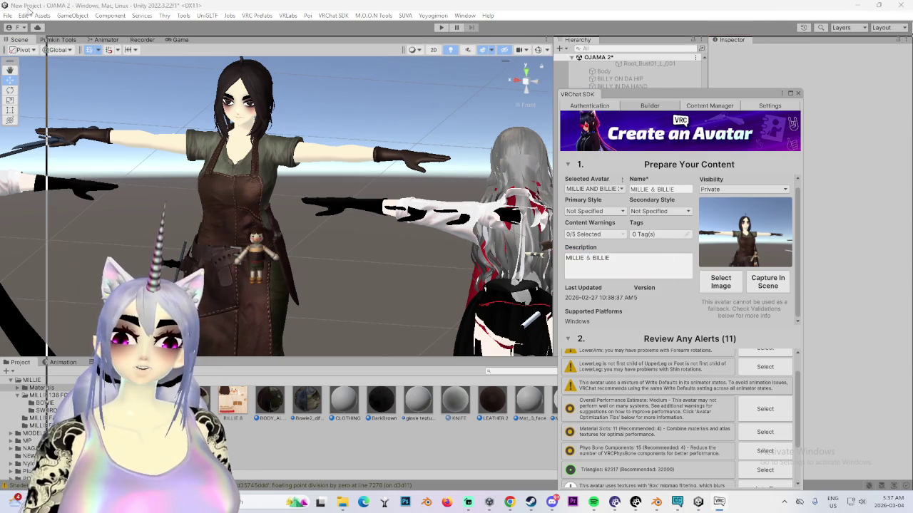
# Maximize the VRChat window to fill the whole screen.
pyautogui.press('super+Left')
pyautogui.press('super+Up')
pyautogui.click(422, 8)
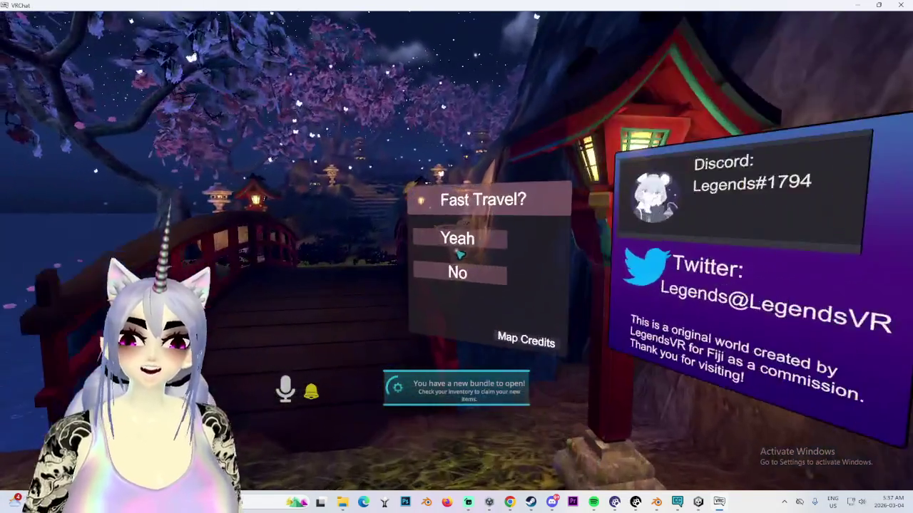
# Fast-travel and walk into the lantern-lit interior room.
pyautogui.click(456, 253)
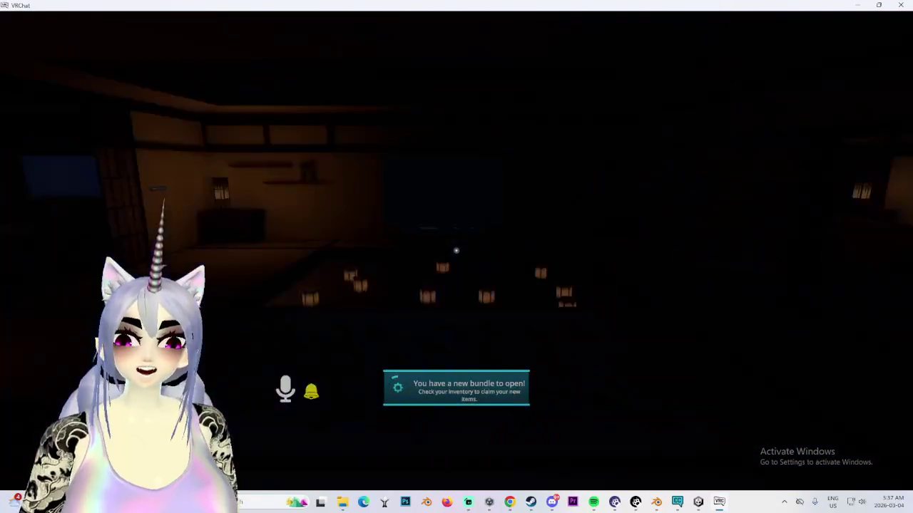
pyautogui.press('w')
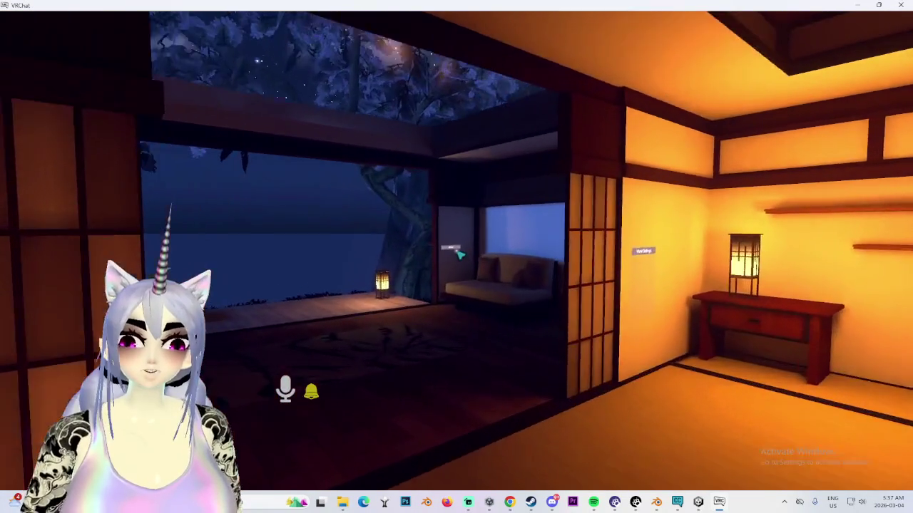
pyautogui.press('w')
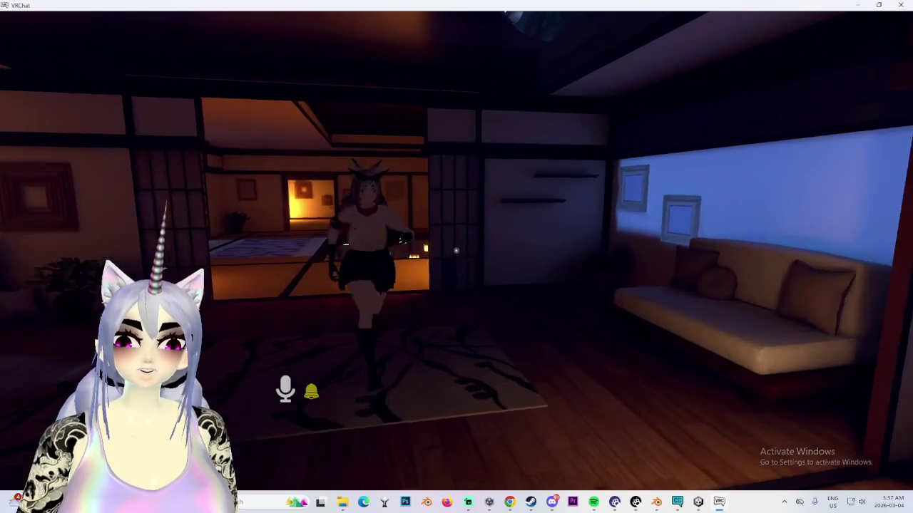
pyautogui.press('Escape')
pyautogui.press('Escape')
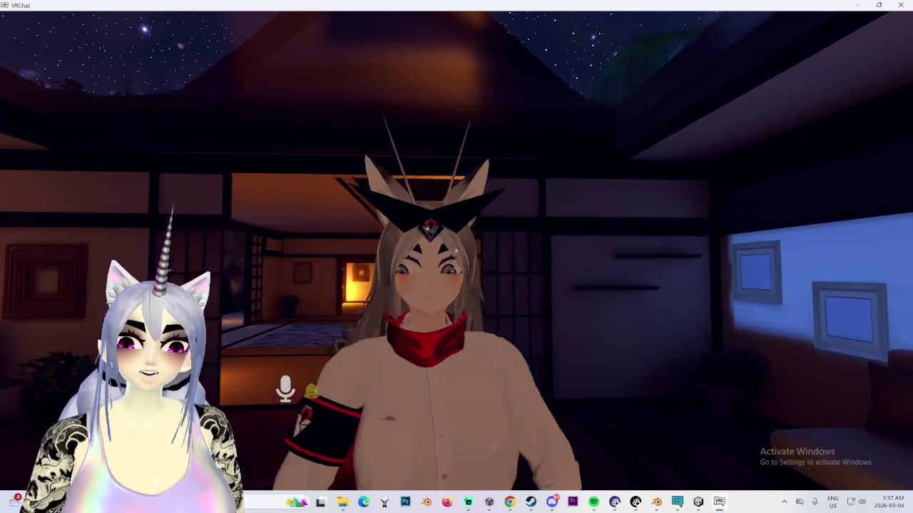
pyautogui.press('Escape')
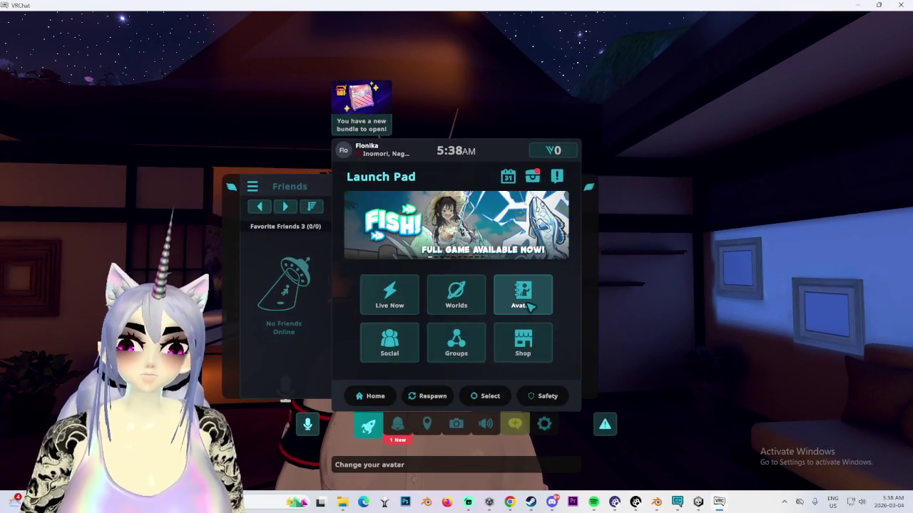
# Wear the newest avatar from Avatars > SDK Test Avatars and walk to the mirror wall.
pyautogui.click(527, 294)
pyautogui.scroll(-2, 249, 312)
pyautogui.click(249, 388)
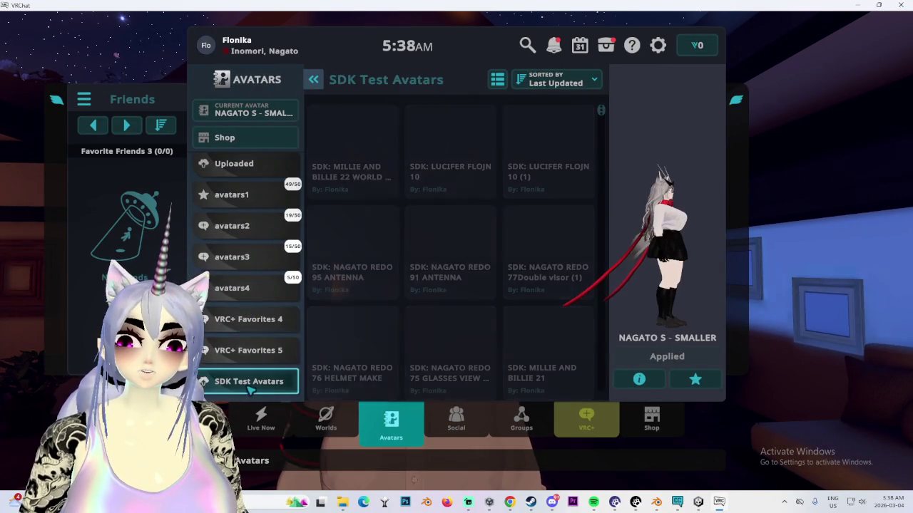
pyautogui.click(352, 150)
pyautogui.click(663, 356)
pyautogui.press('Escape')
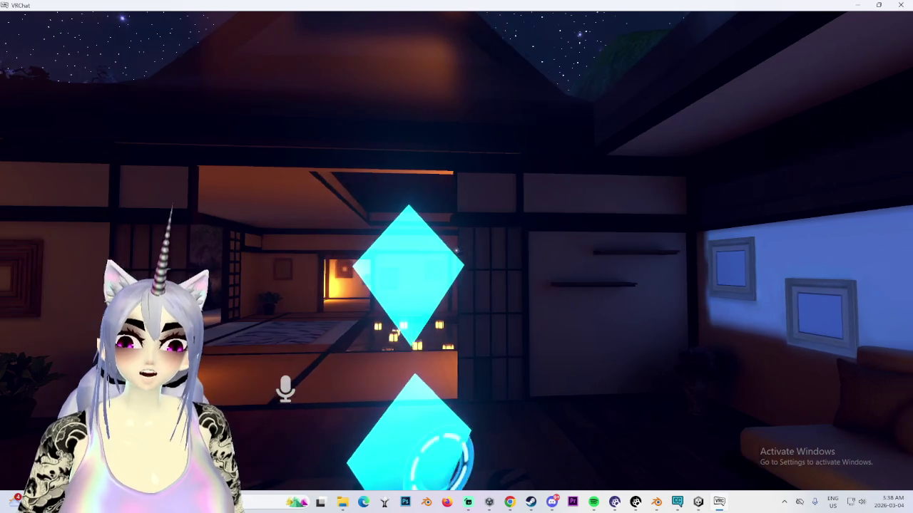
pyautogui.press('w')
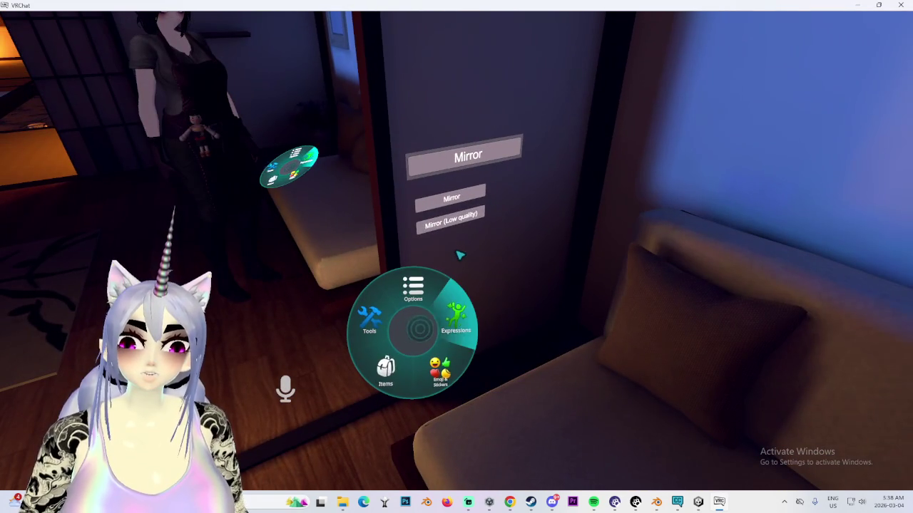
pyautogui.click(460, 255)
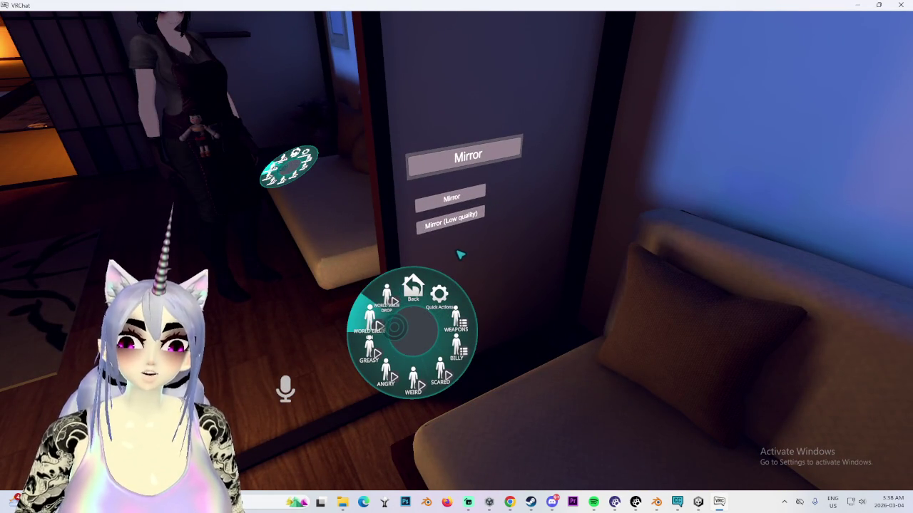
# Browse the Action Menu expressions and world toggles while approaching the dark-haired avatar.
pyautogui.press('r')
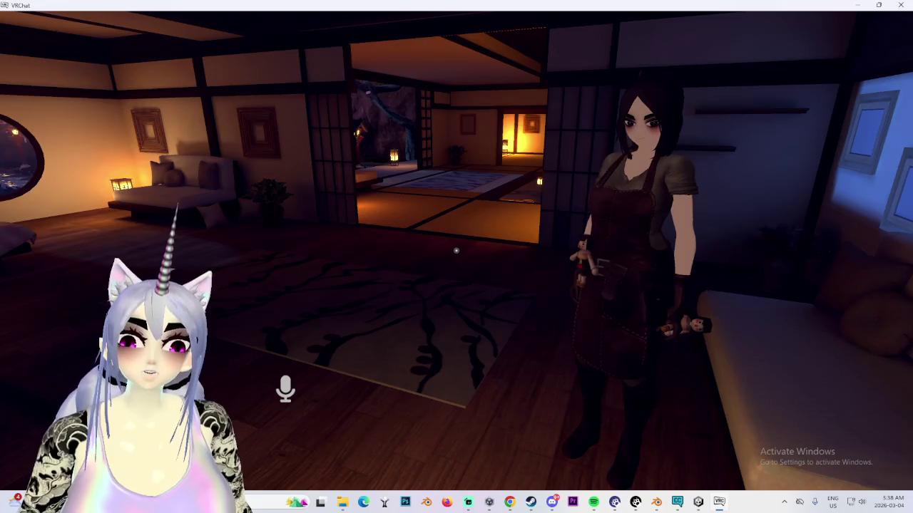
pyautogui.press('w')
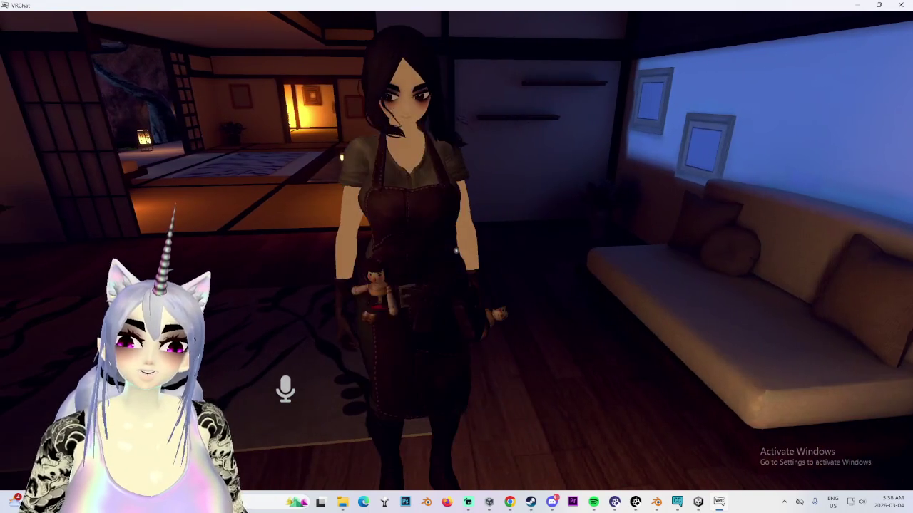
pyautogui.press('r')
pyautogui.press('s')
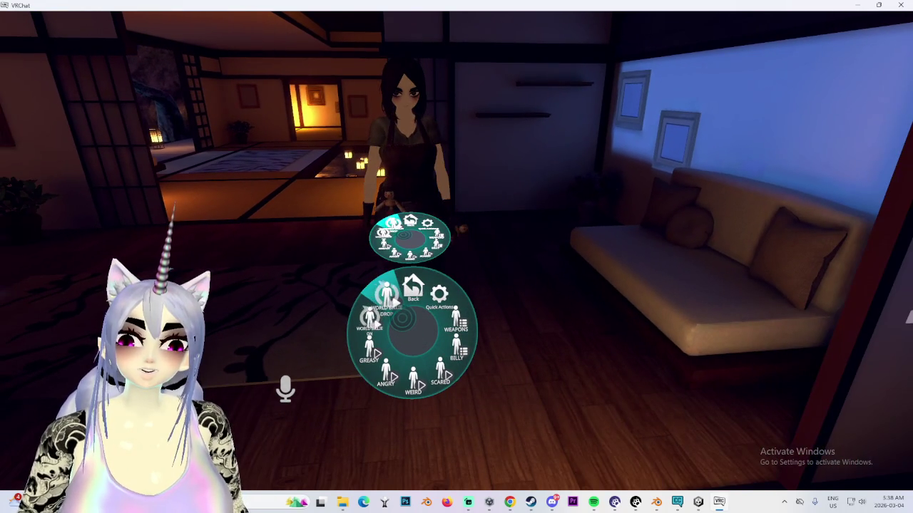
pyautogui.press('w')
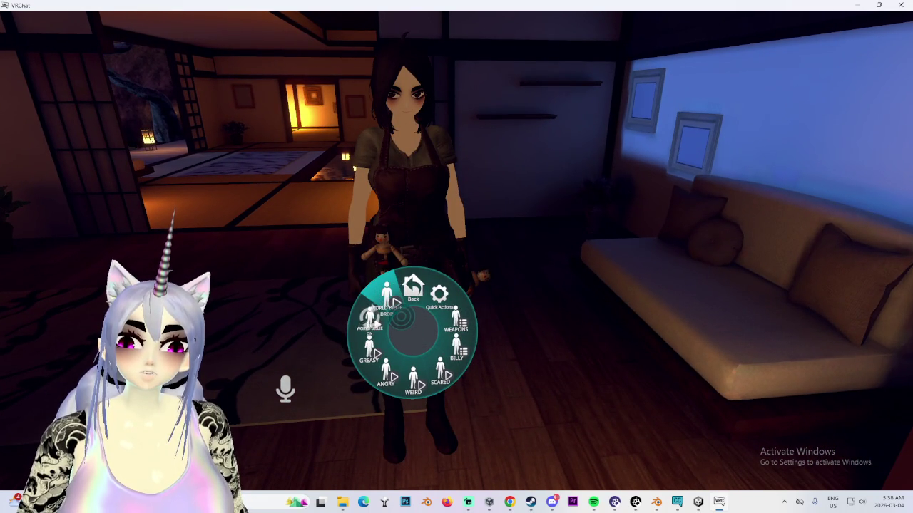
pyautogui.press('w')
pyautogui.press('r')
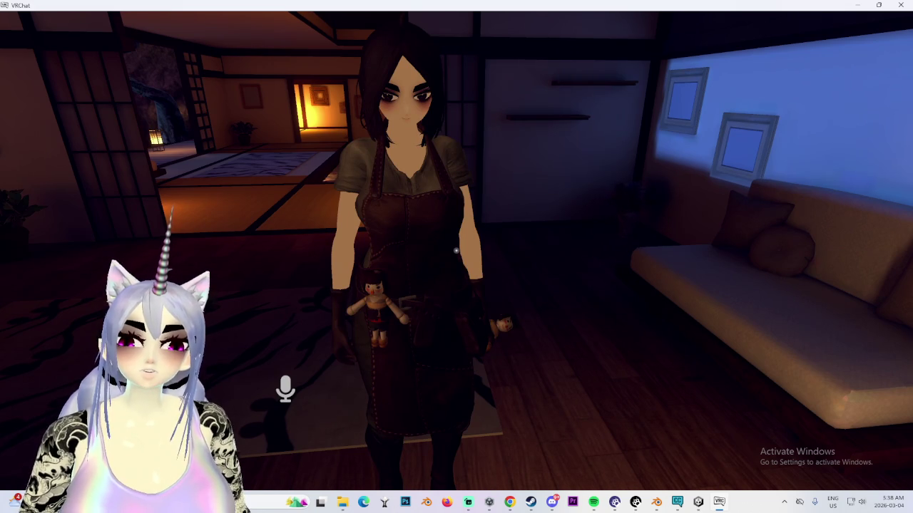
pyautogui.moveTo(456, 251)
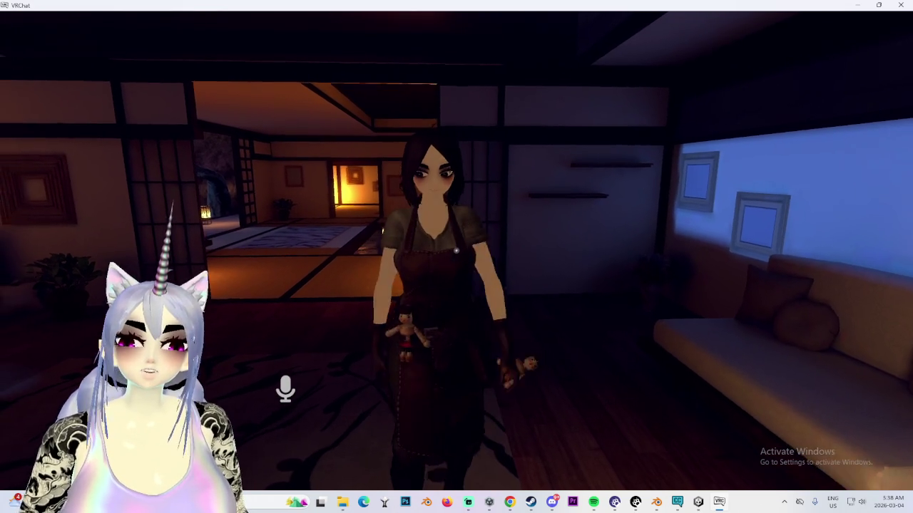
# Switch back to the Unity editor from the Windows taskbar.
pyautogui.press('super')
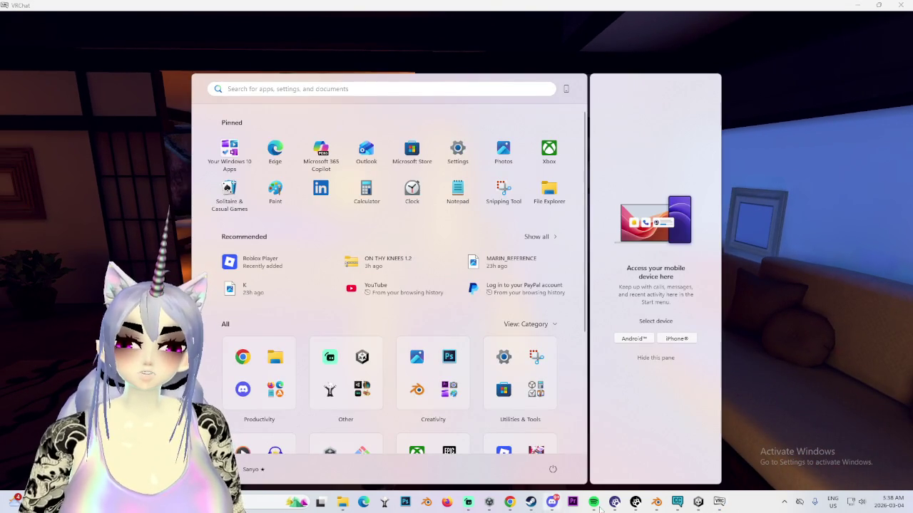
pyautogui.press('super')
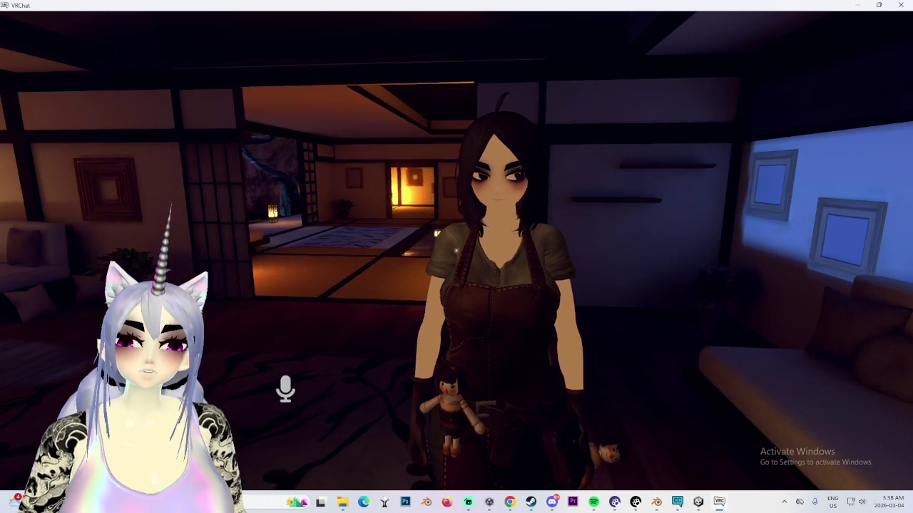
pyautogui.press('super')
pyautogui.click(698, 502)
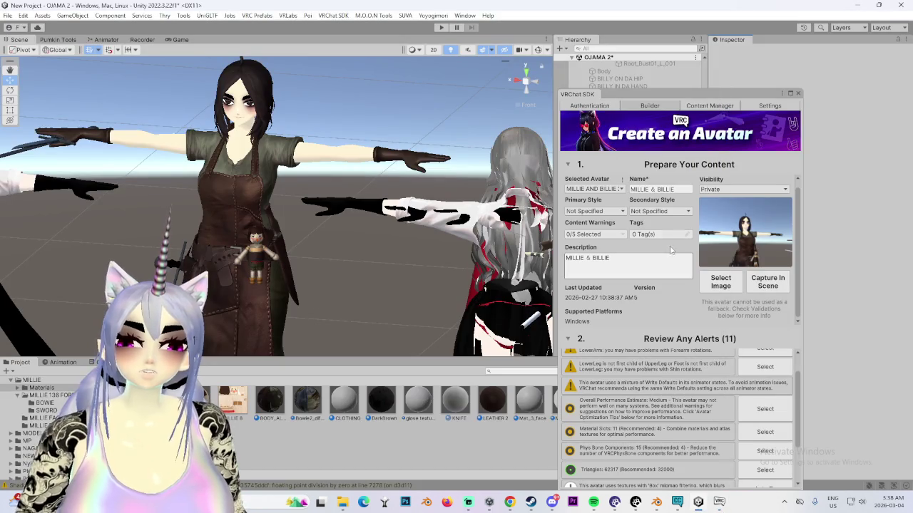
# Assign BILLIE to the World Drop field of the WORLD BILLIE DROP VRCFury Toggle.
pyautogui.moveTo(700, 94)
pyautogui.mouseDown()
pyautogui.moveTo(480, 107)
pyautogui.moveTo(144, 101)
pyautogui.mouseUp()
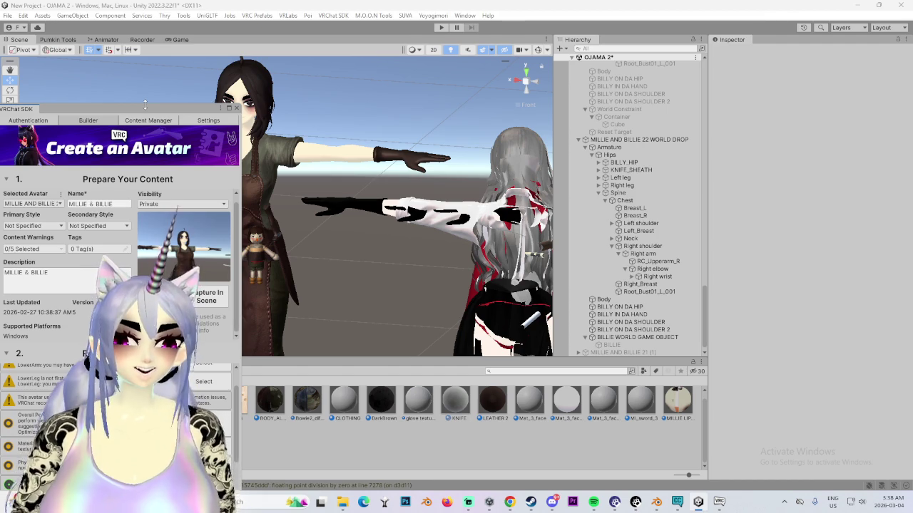
pyautogui.scroll(-1, 627, 320)
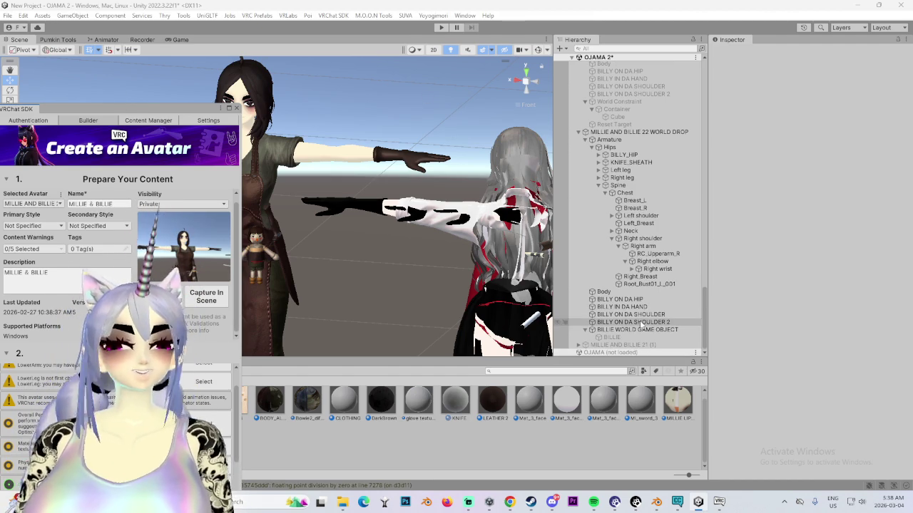
pyautogui.click(670, 132)
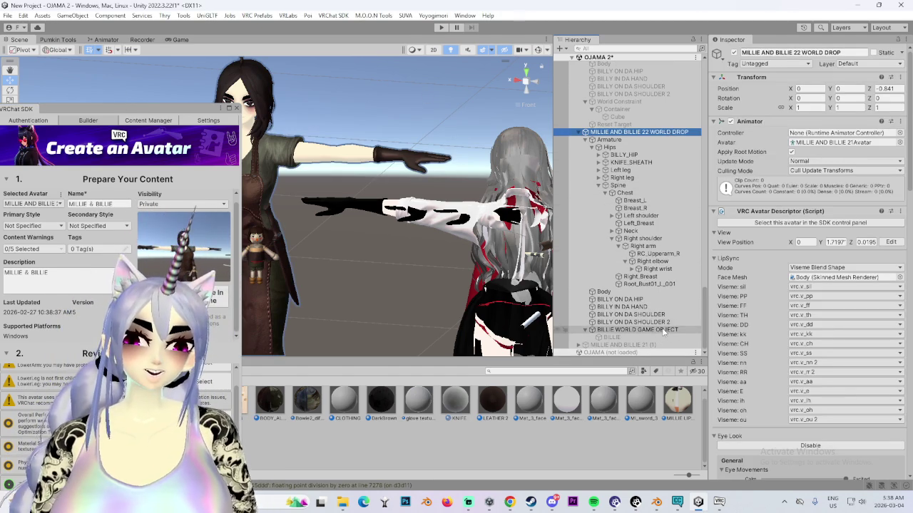
pyautogui.click(664, 330)
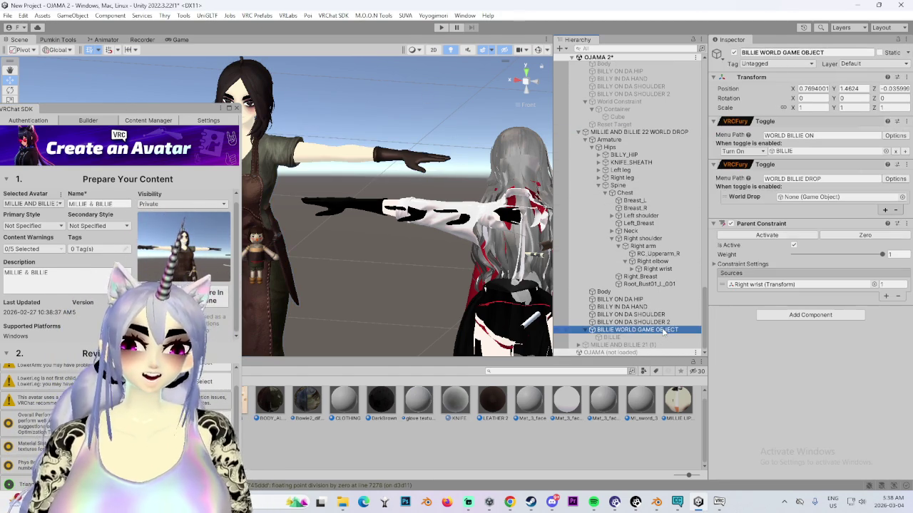
pyautogui.click(742, 265)
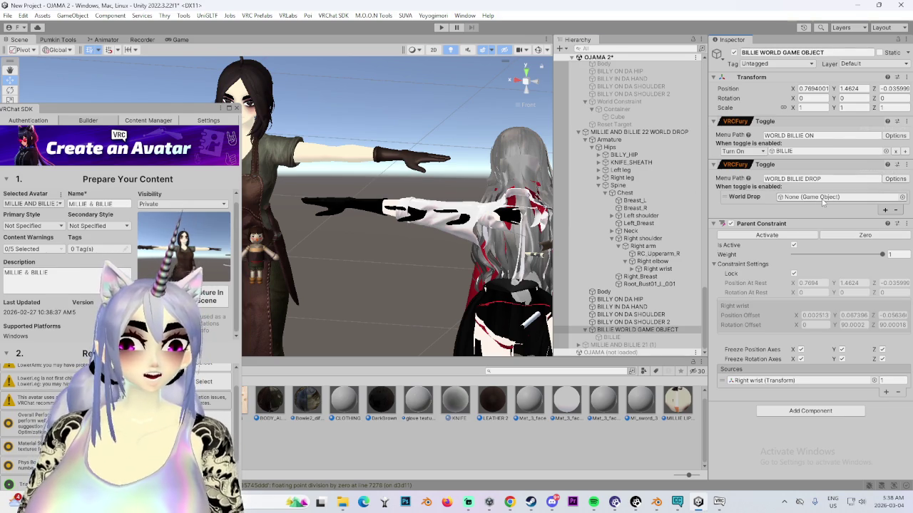
pyautogui.moveTo(649, 340)
pyautogui.mouseDown()
pyautogui.moveTo(820, 178)
pyautogui.moveTo(802, 198)
pyautogui.mouseUp()
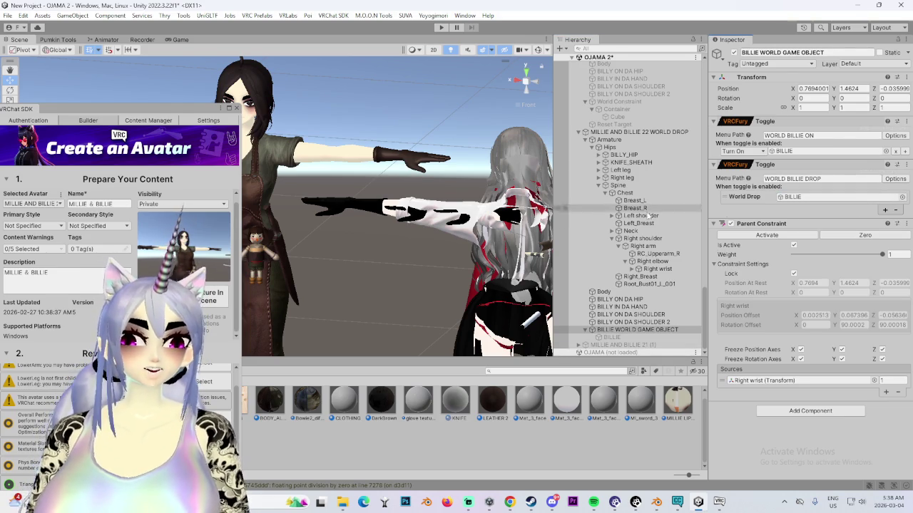
pyautogui.moveTo(191, 113); pyautogui.dragTo(499, 102)
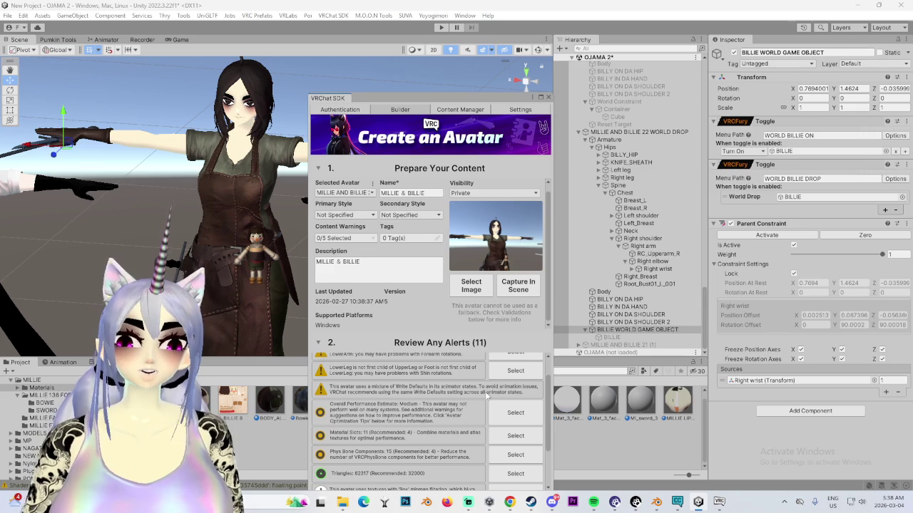
# Rebuild the MILLIE & BILLIE avatar via Build & Test for Windows, closing the running VRChat.
pyautogui.moveTo(414, 96); pyautogui.dragTo(397, 43)
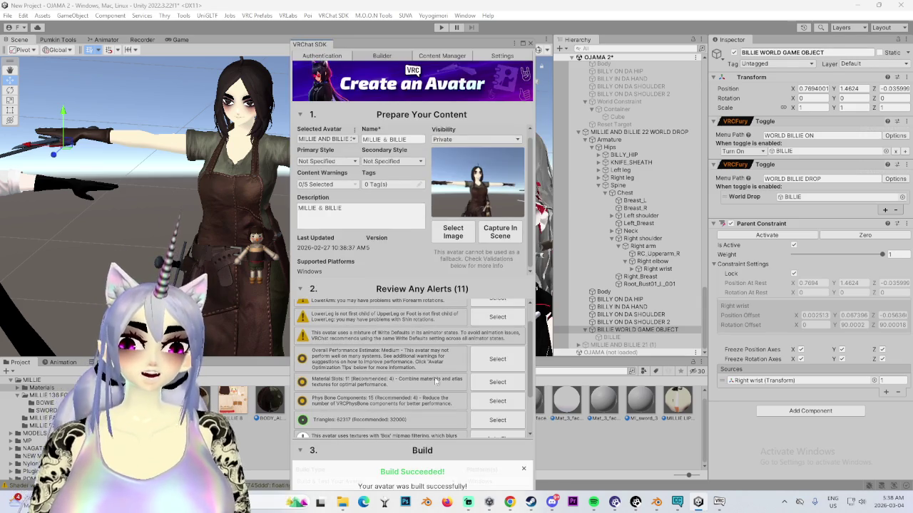
pyautogui.click(524, 469)
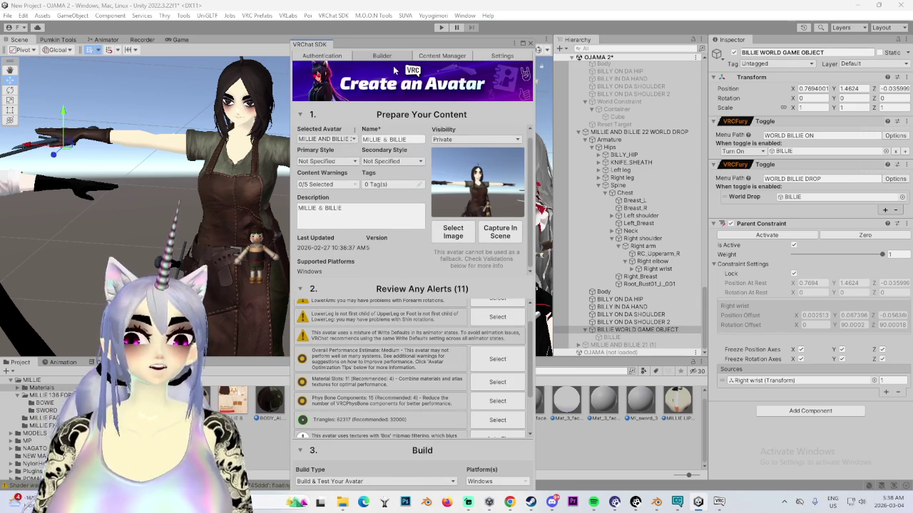
pyautogui.moveTo(372, 52); pyautogui.dragTo(395, 16)
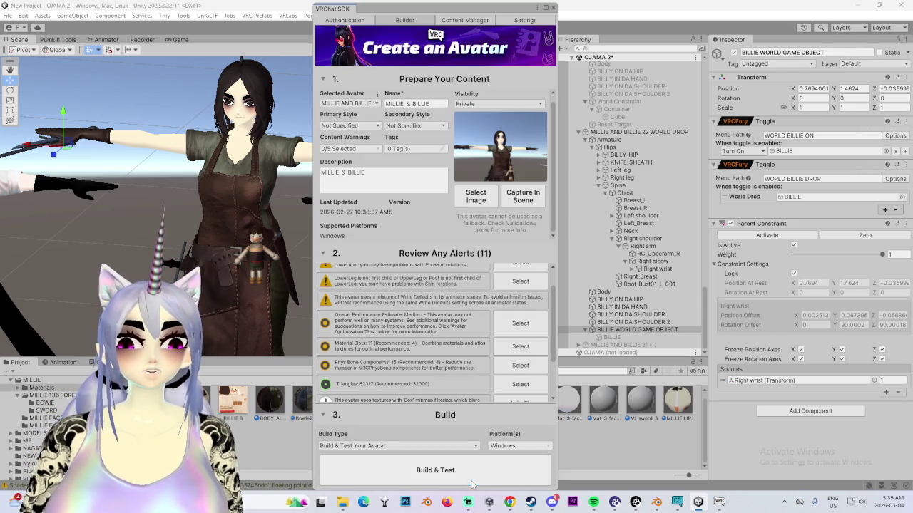
pyautogui.click(457, 471)
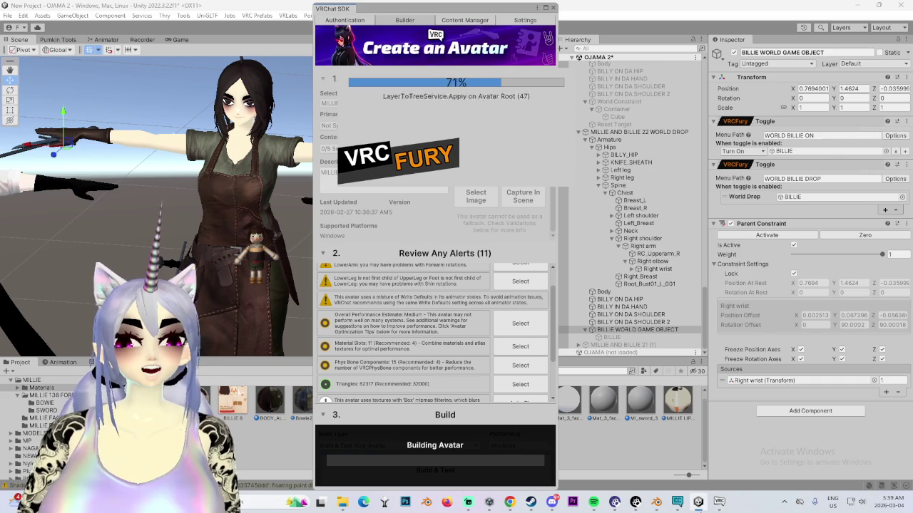
pyautogui.rightClick(719, 503)
pyautogui.click(715, 476)
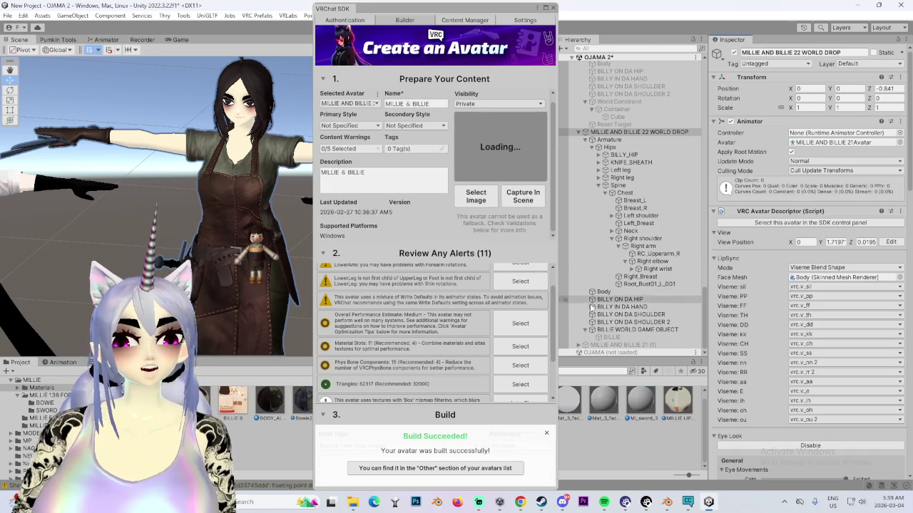
pyautogui.click(545, 433)
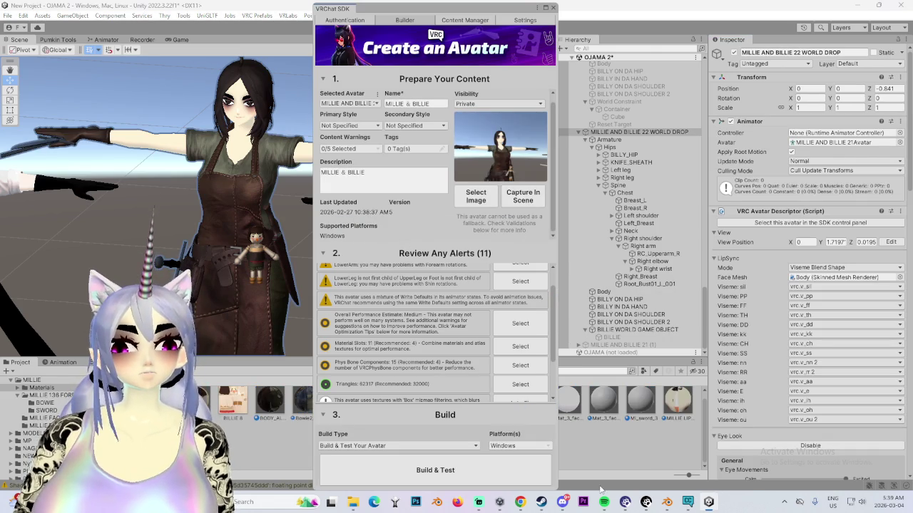
# Relaunch VRChat from the Steam library in Desktop (Non-VR) mode.
pyautogui.click(541, 502)
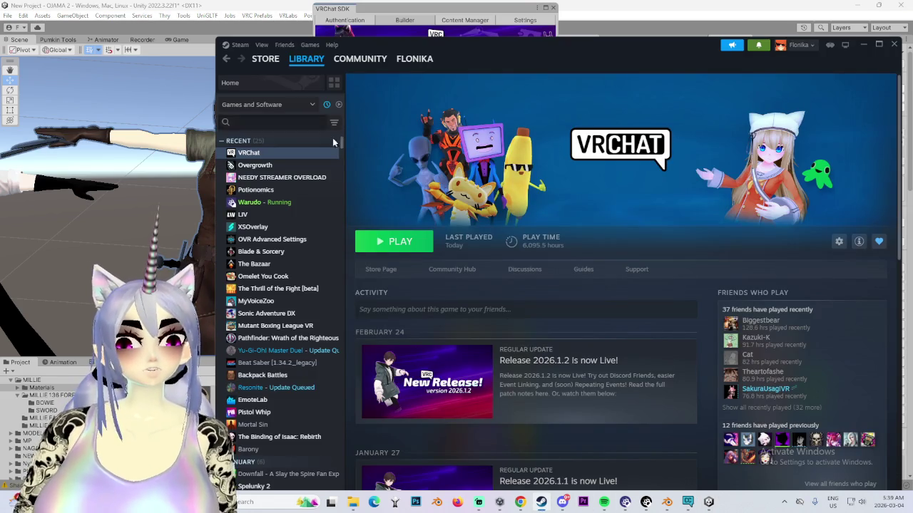
pyautogui.click(385, 241)
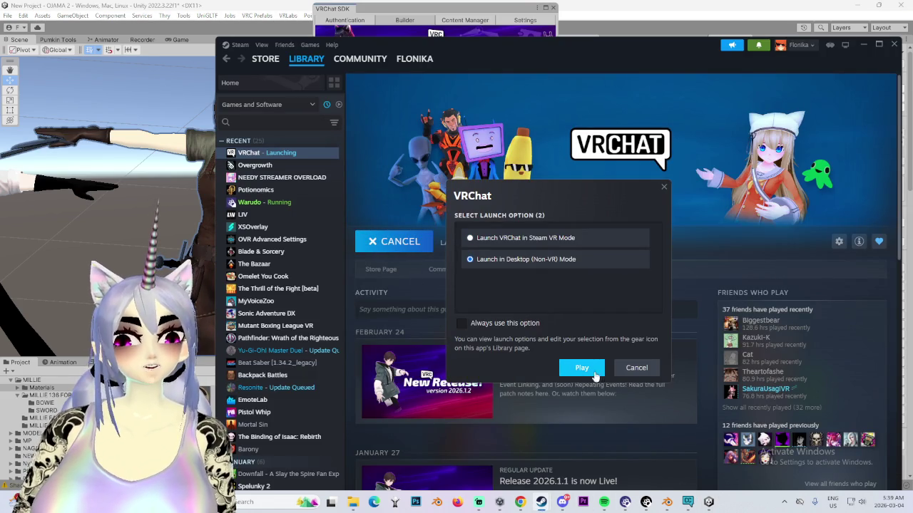
pyautogui.click(596, 369)
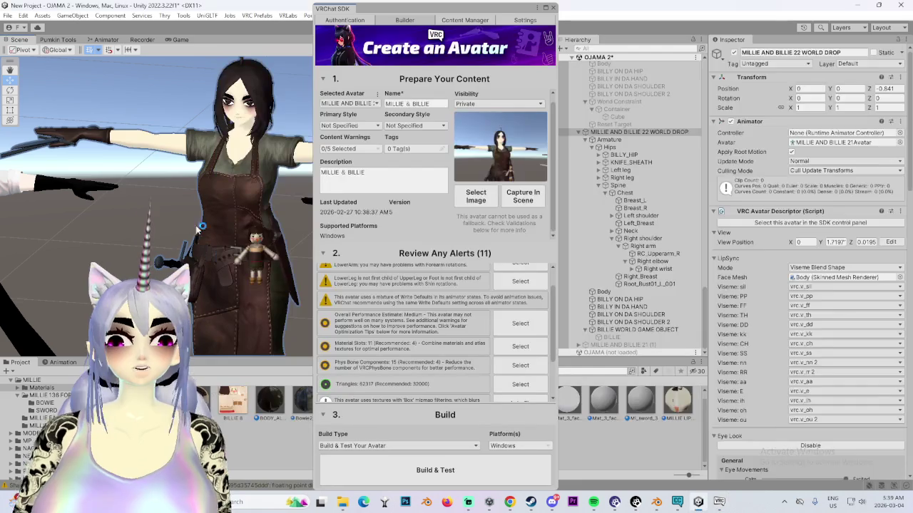
# Select BILLIE WORLD GAME OBJECT, then bring the loading VRChat window forward.
pyautogui.click(641, 330)
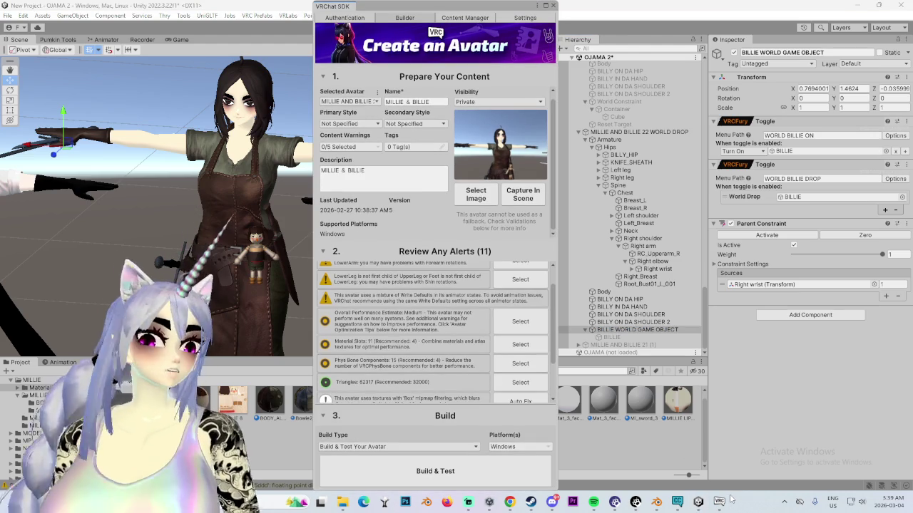
pyautogui.moveTo(721, 501)
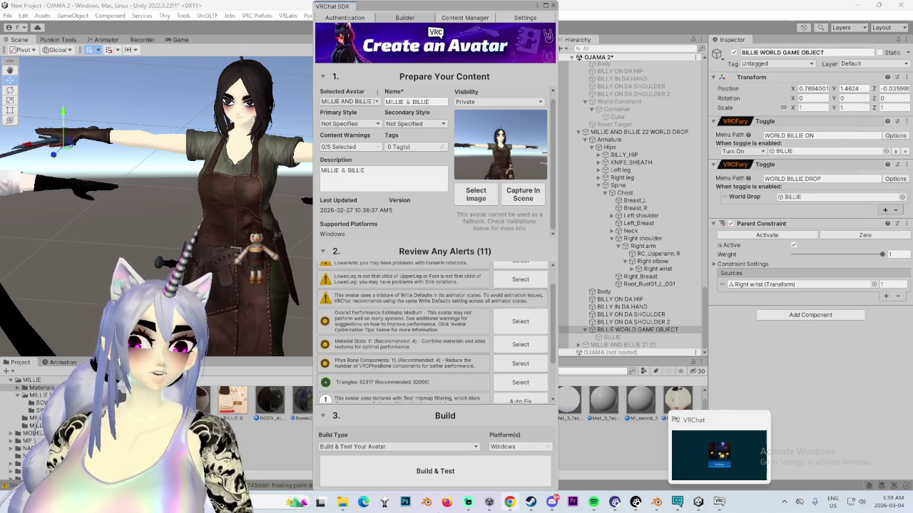
pyautogui.click(718, 503)
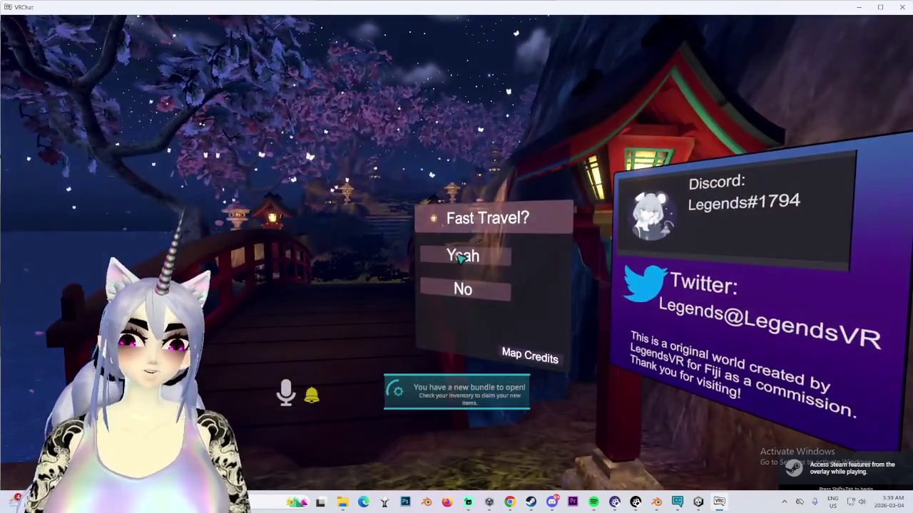
# Fast-travel into the lantern-lit room and walk toward the couch.
pyautogui.click(456, 254)
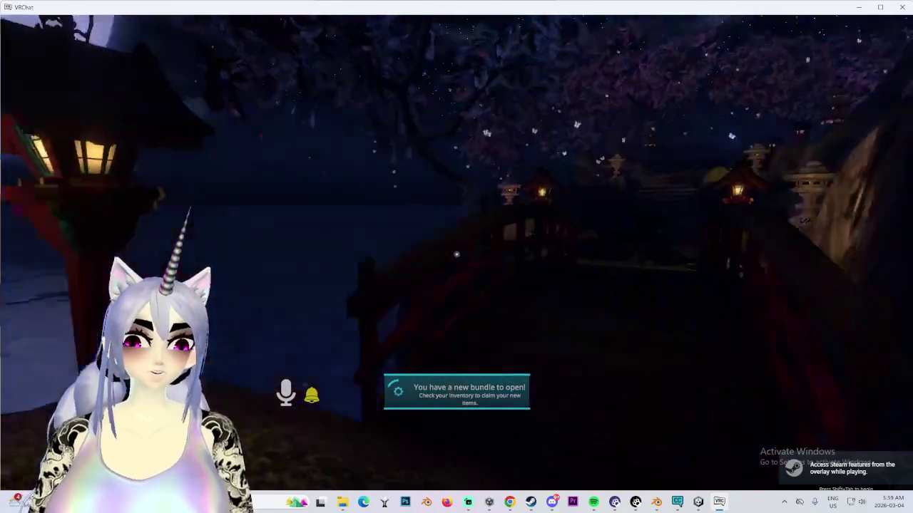
pyautogui.press('w')
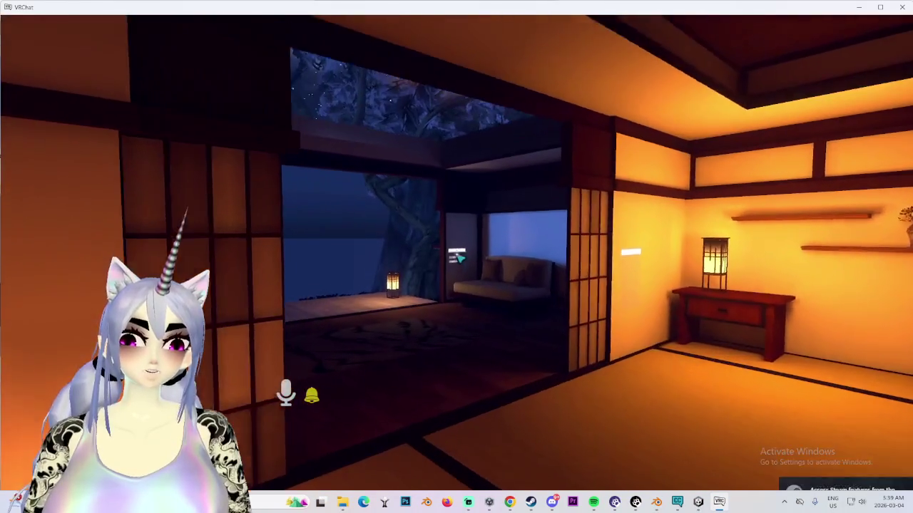
pyautogui.press('w')
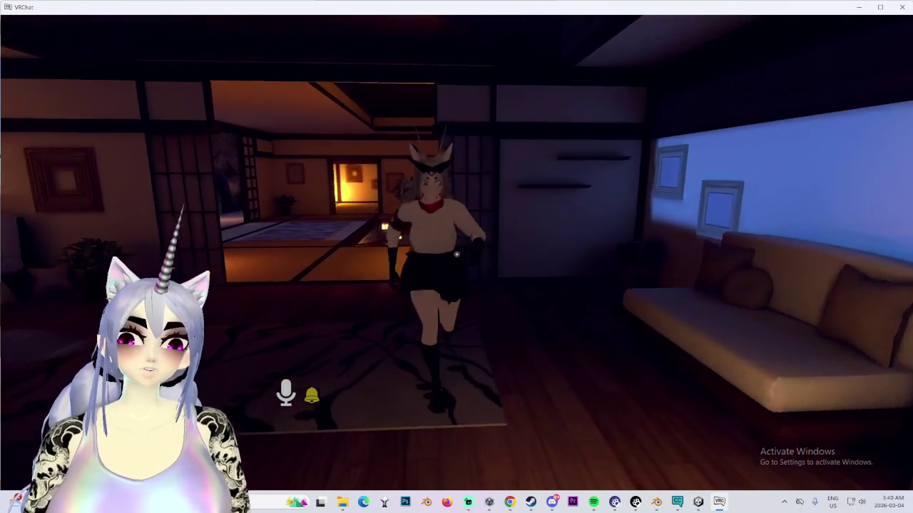
# Equip SDK: MILLIE AND BILLIE 22 WORLD DROP from Avatars > SDK Test Avatars.
pyautogui.press('Escape')
pyautogui.click(524, 298)
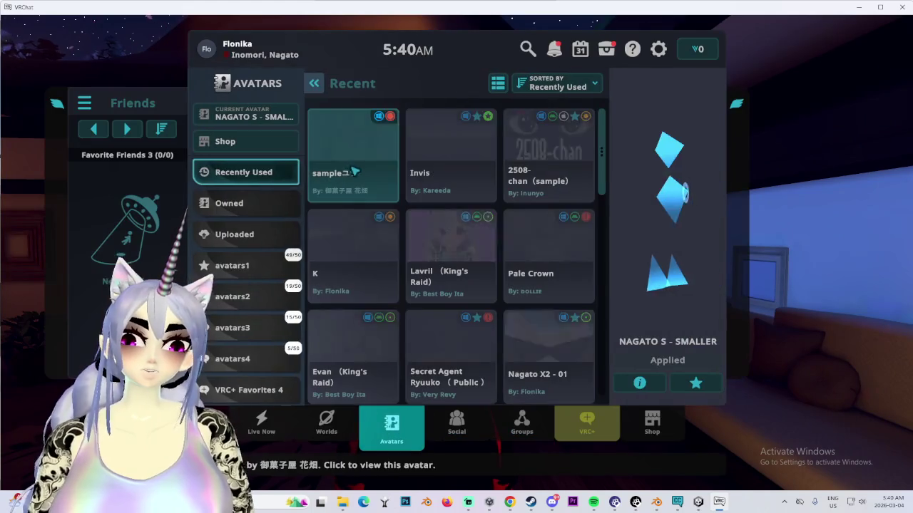
pyautogui.scroll(-2, 263, 384)
pyautogui.click(264, 384)
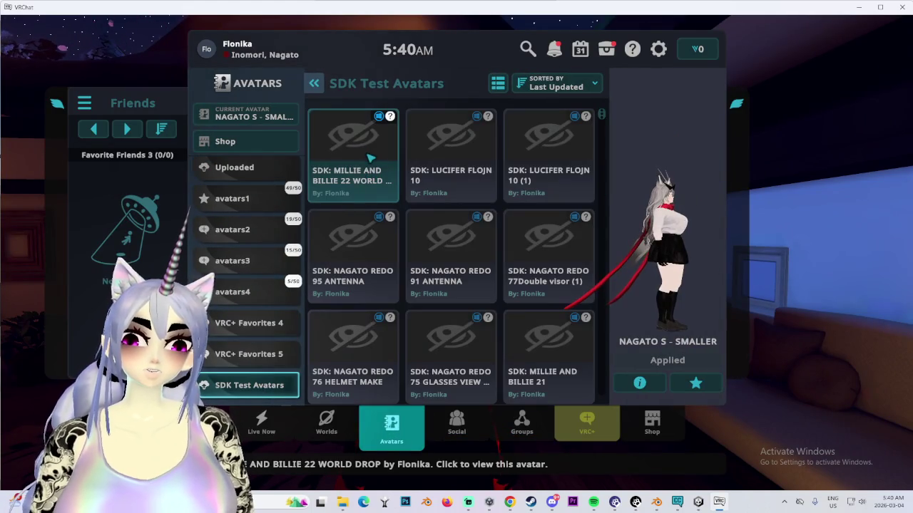
pyautogui.click(370, 157)
pyautogui.click(671, 361)
pyautogui.press('Escape')
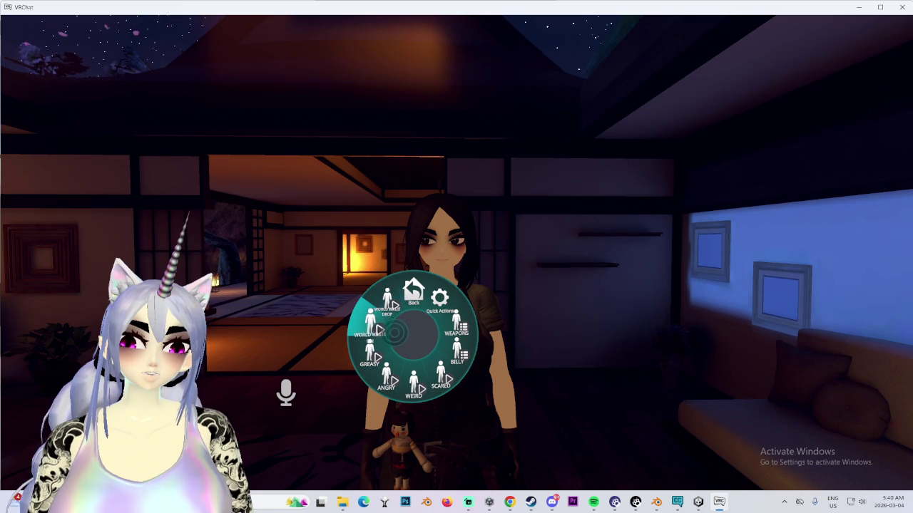
# Drop the Billie doll with WORLD BILLIE DROP and walk across the rug to it.
pyautogui.press('r')
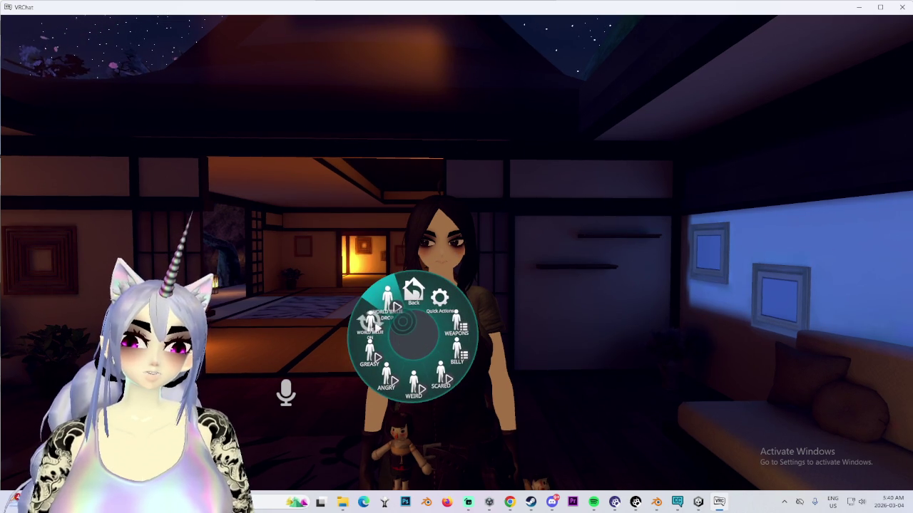
pyautogui.press('w')
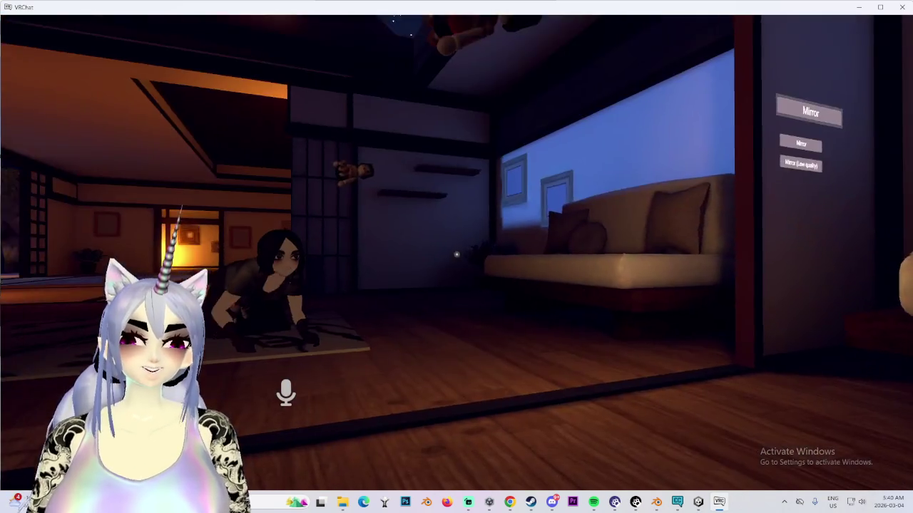
pyautogui.moveTo(456, 254)
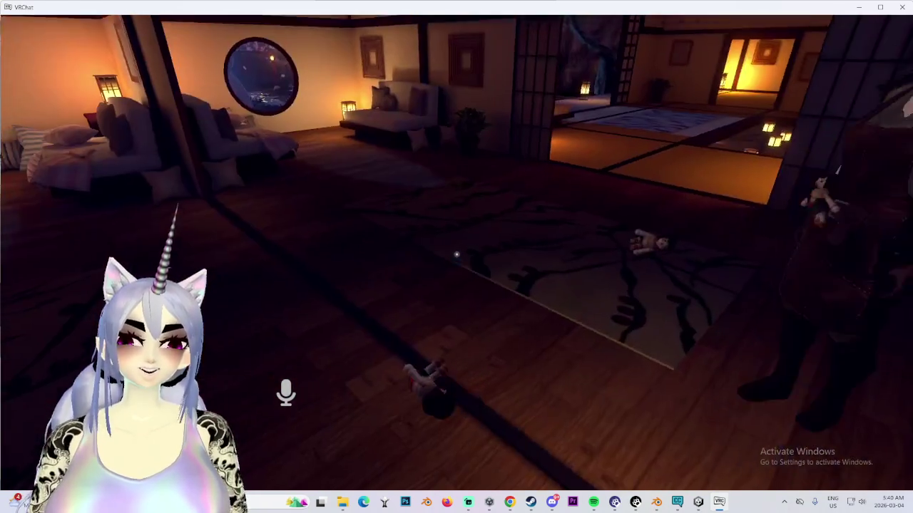
pyautogui.press('w')
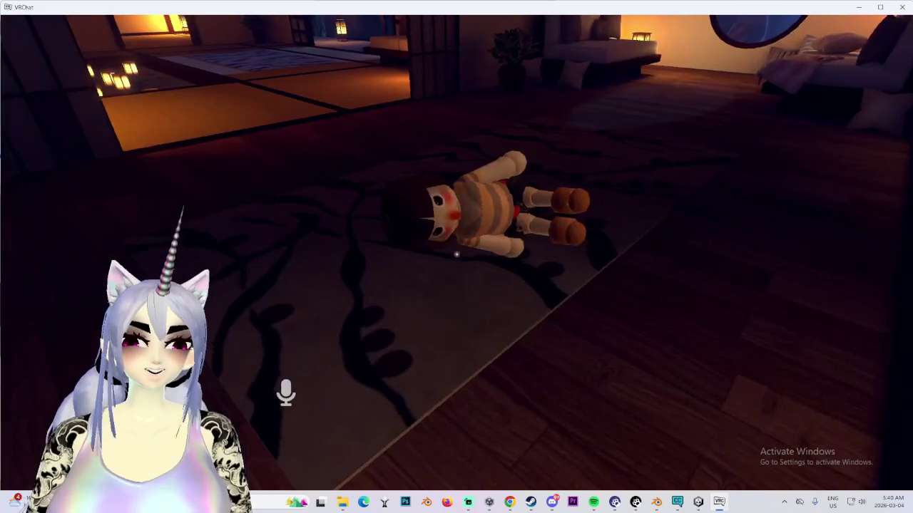
pyautogui.press('w')
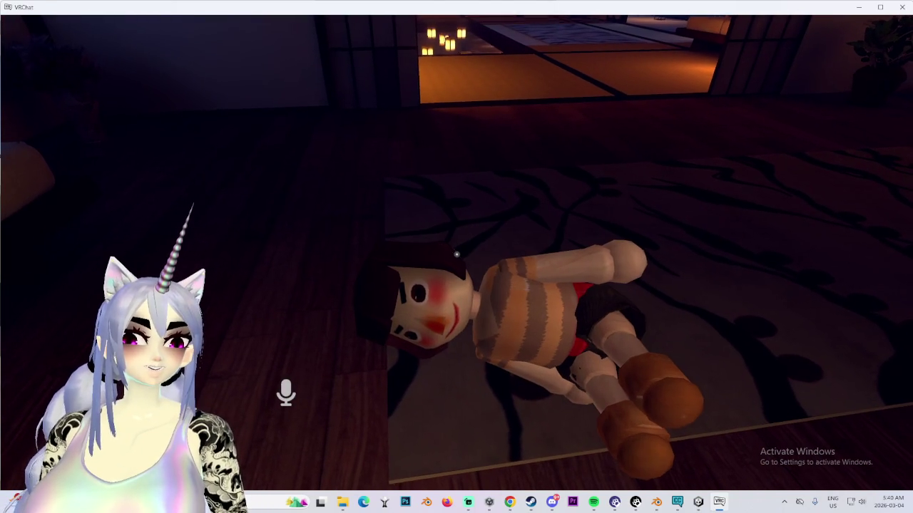
pyautogui.press('w')
pyautogui.press('w')
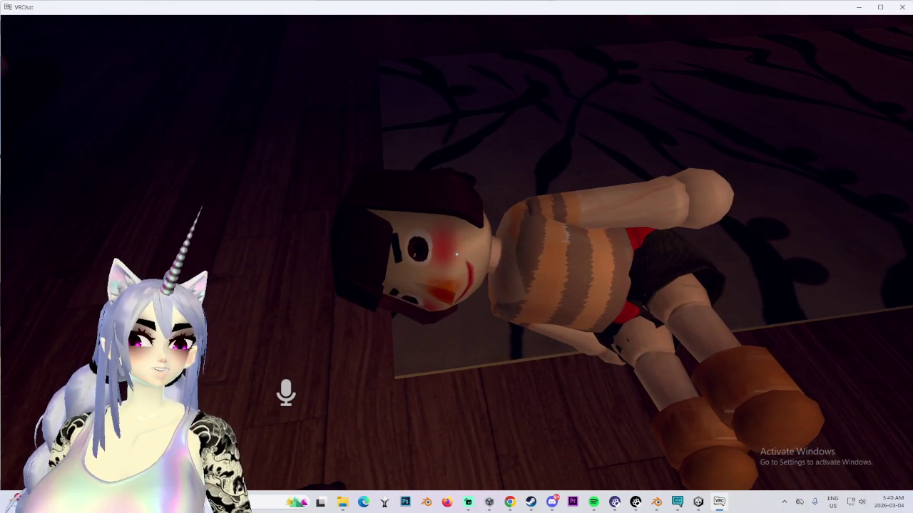
pyautogui.press('s')
pyautogui.press('w')
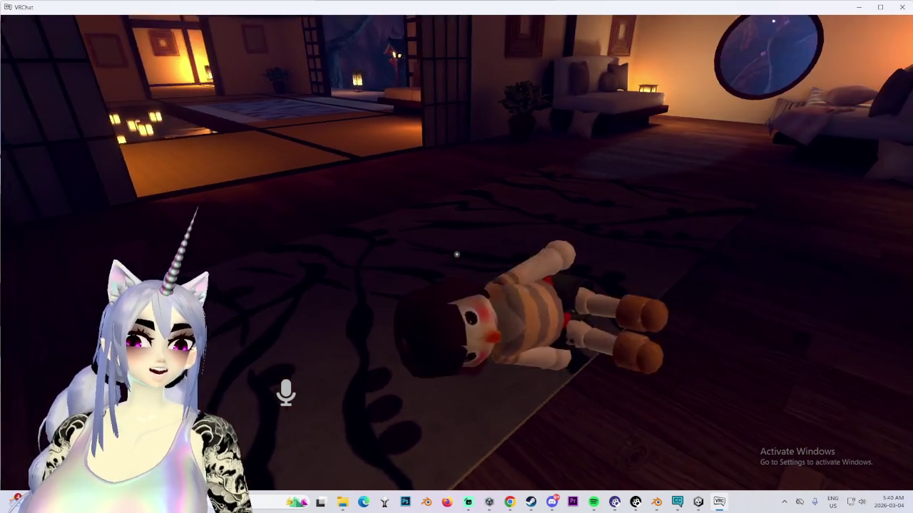
# Pick up the doll, let it fall onto the rug, then back away toward the couch.
pyautogui.click(457, 254)
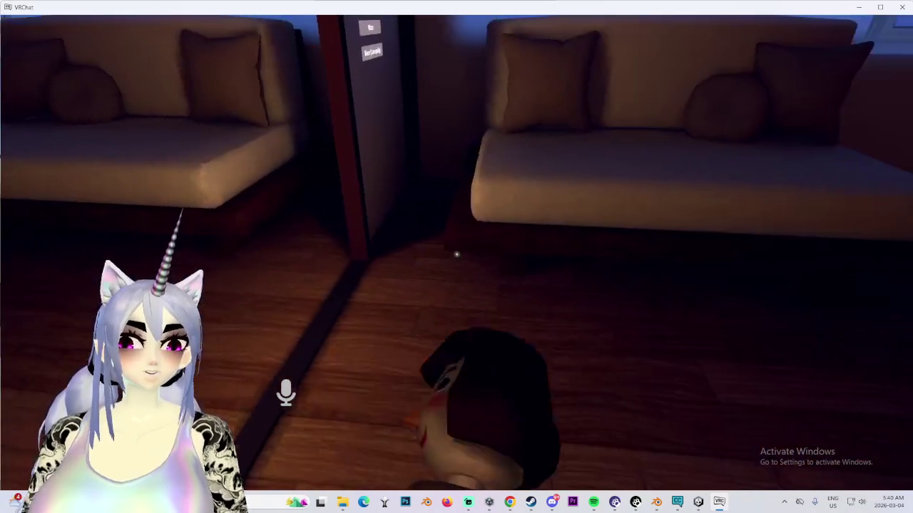
pyautogui.click(457, 254)
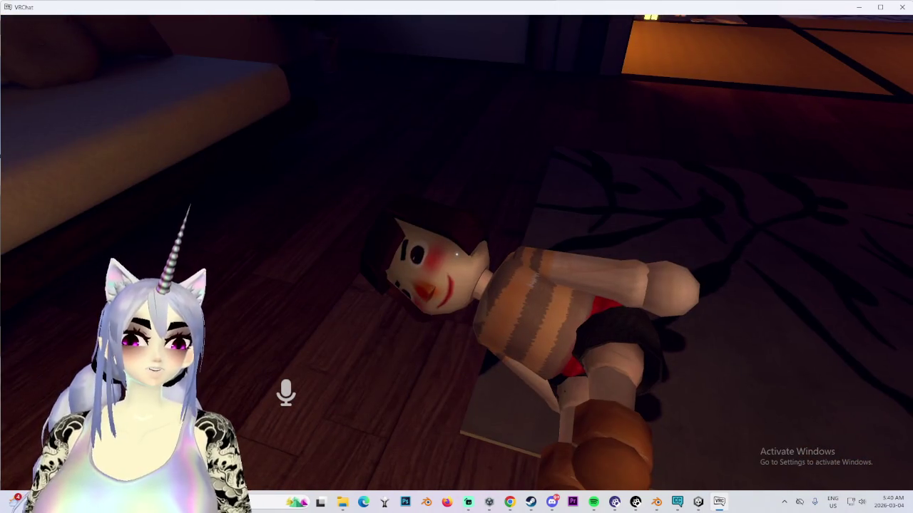
pyautogui.press('w')
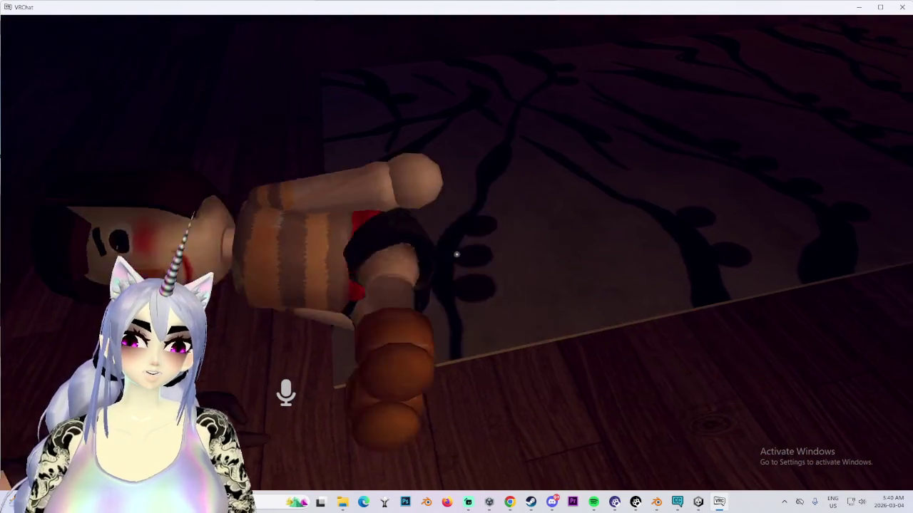
pyautogui.press('s')
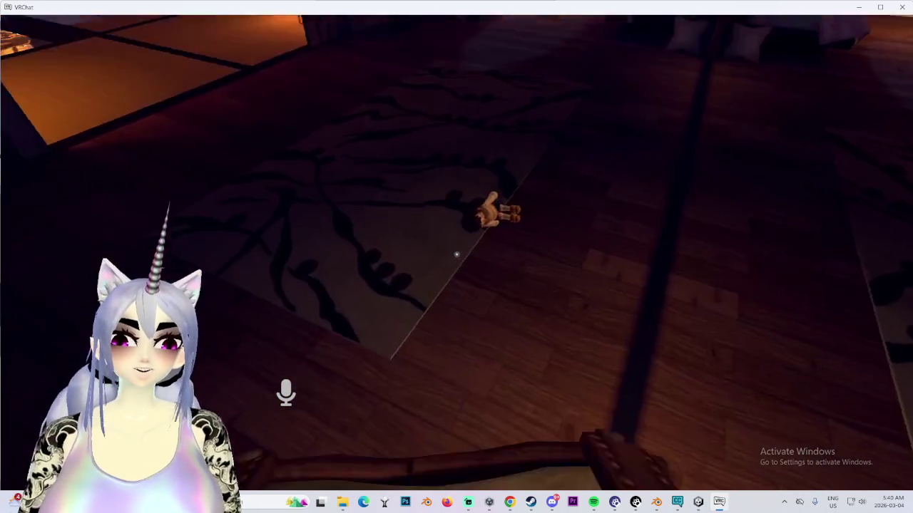
pyautogui.press('r')
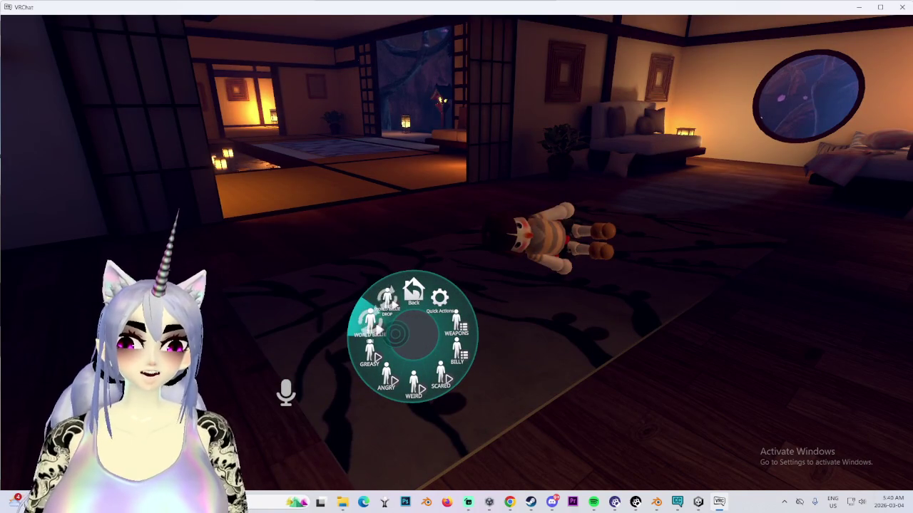
# Toggle WORLD BILLIE on, then choose WORLD BILLIE DROP to leave the doll on the floor.
pyautogui.click(394, 332)
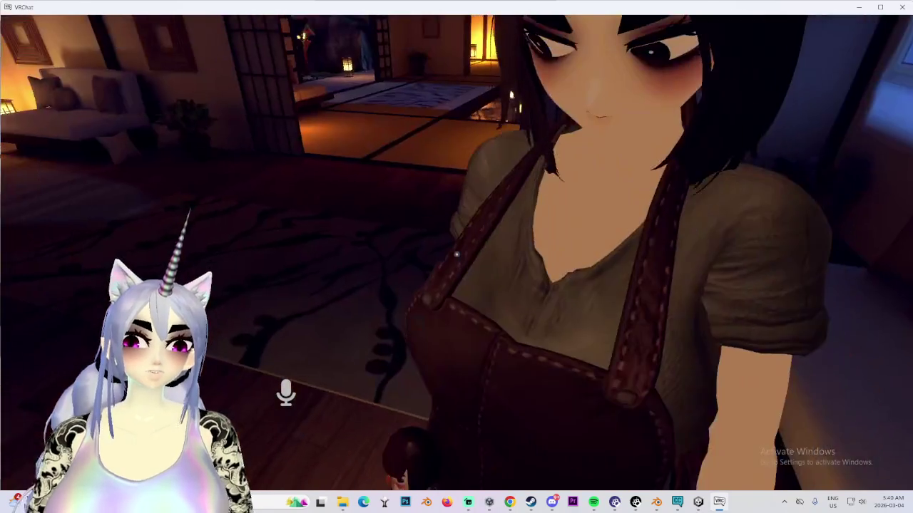
pyautogui.press('r')
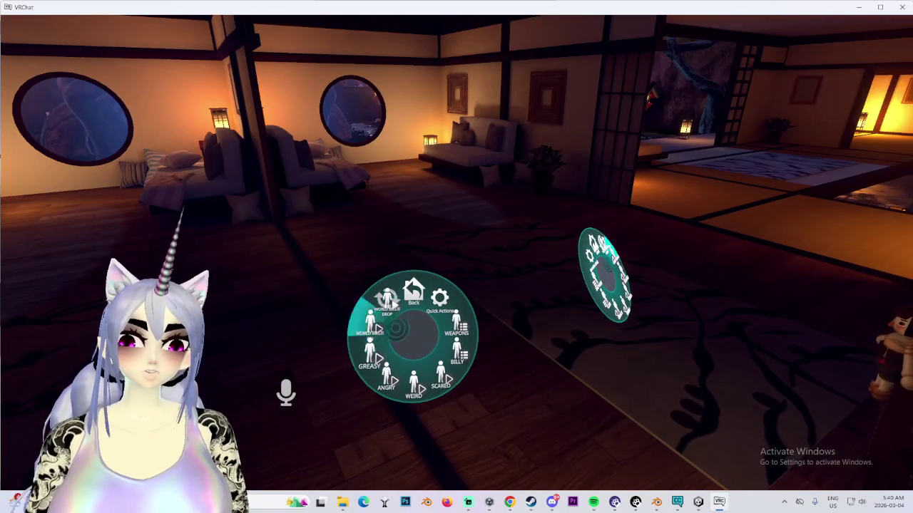
pyautogui.click(385, 303)
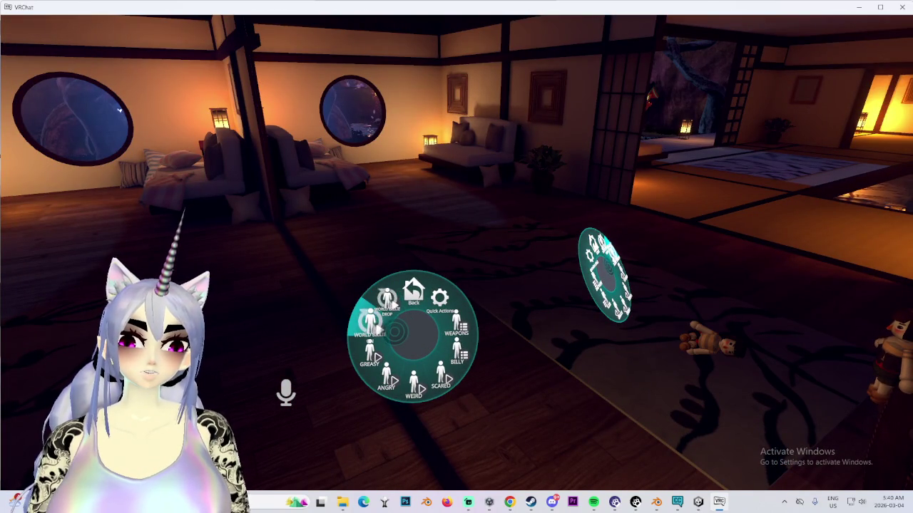
pyautogui.press('r')
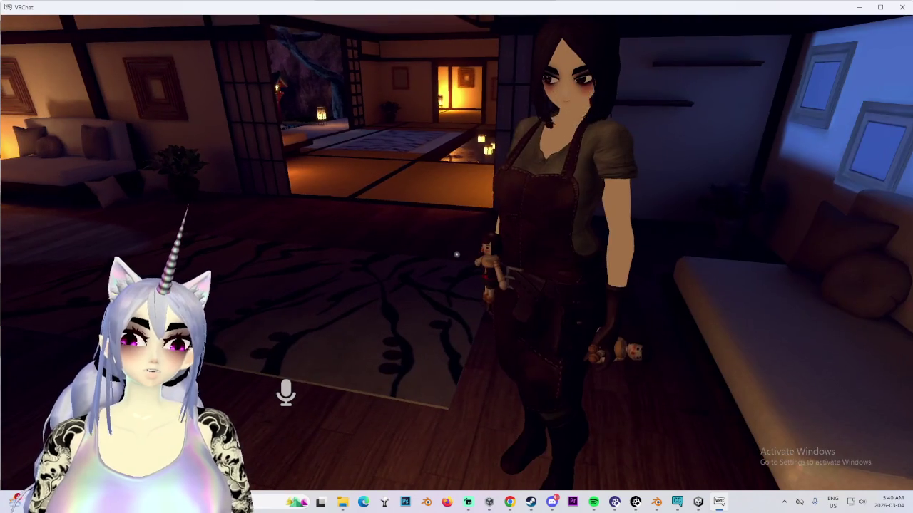
# Turn and walk toward the standing avatar, ending up facing the couch.
pyautogui.press('r')
pyautogui.press('r')
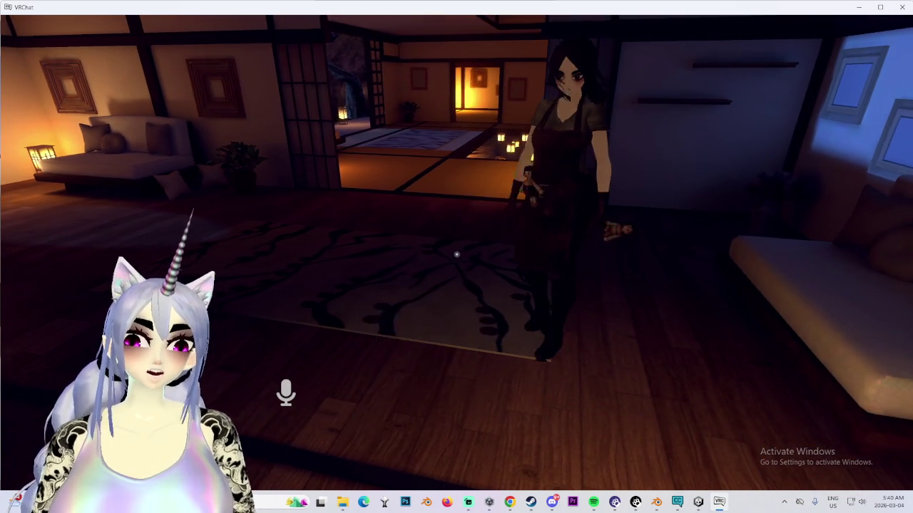
pyautogui.press('r')
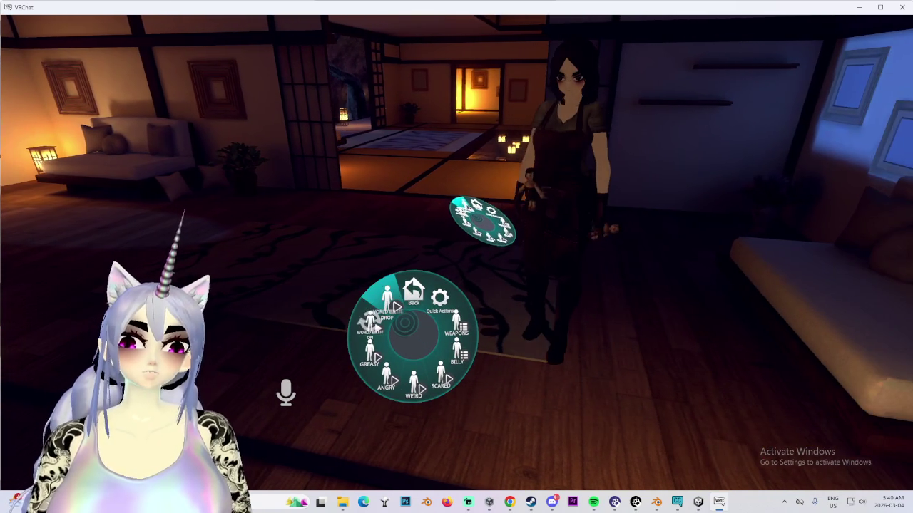
pyautogui.press('r')
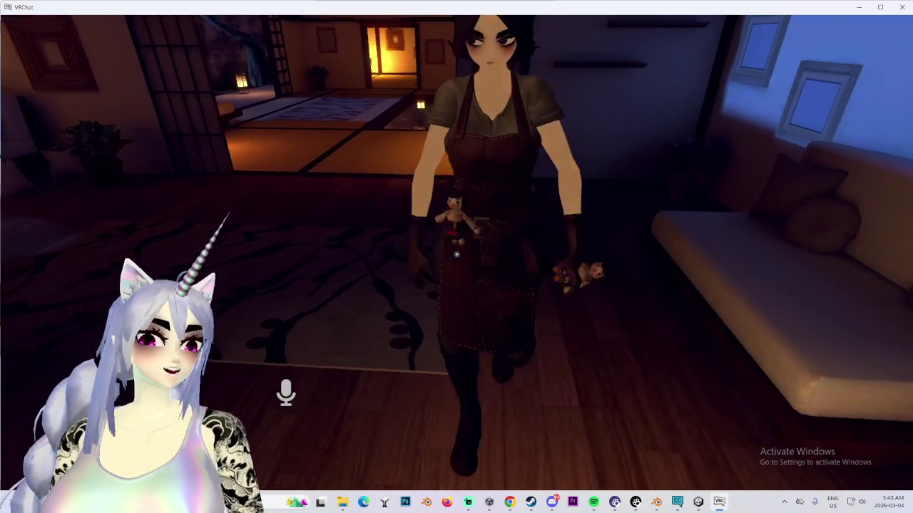
pyautogui.press('r')
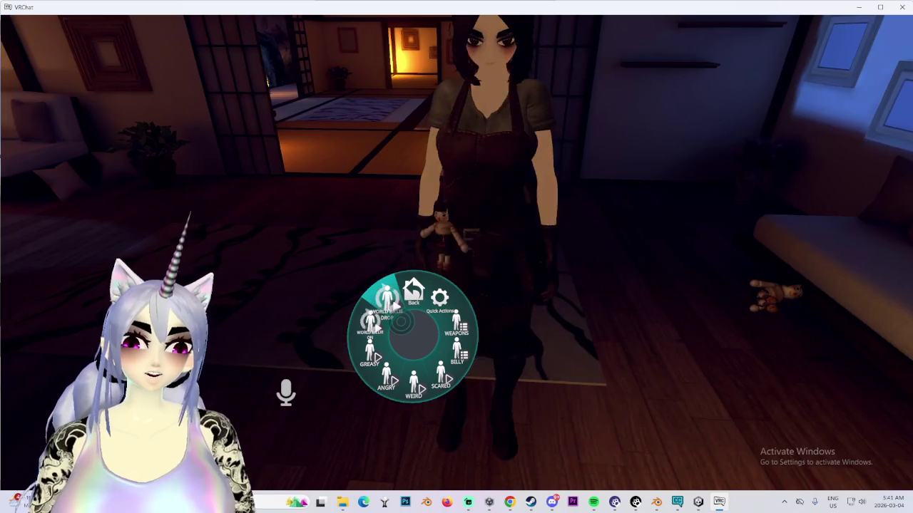
pyautogui.press('r')
pyautogui.press('r')
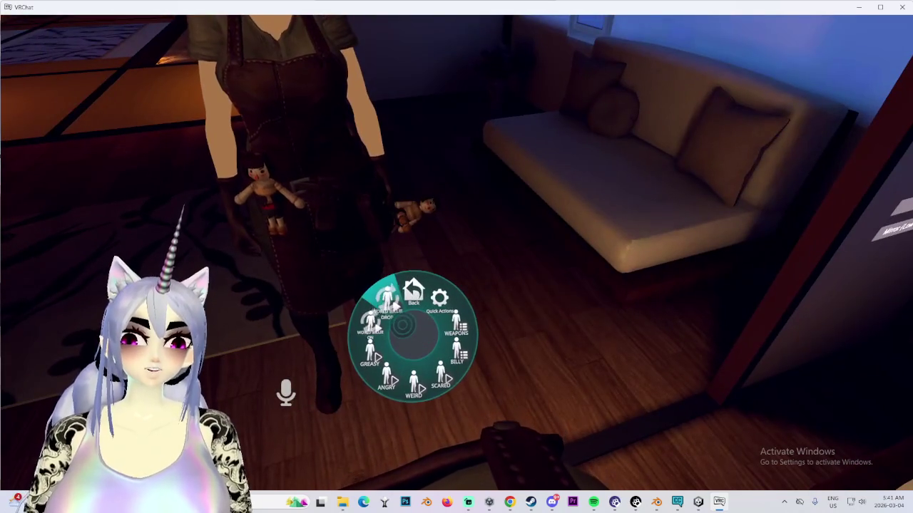
pyautogui.press('r')
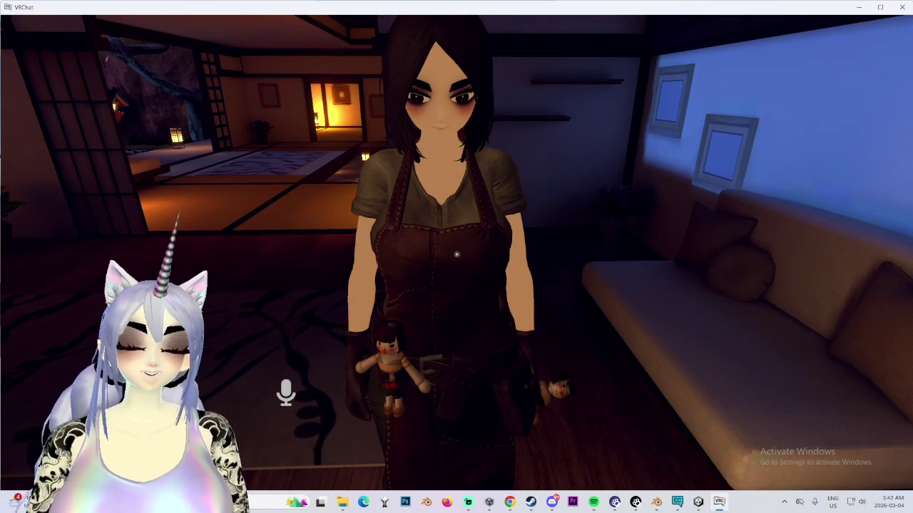
# Step back to see the whole avatar beside the dropped doll, then bring up the Windows Start menu.
pyautogui.press('s')
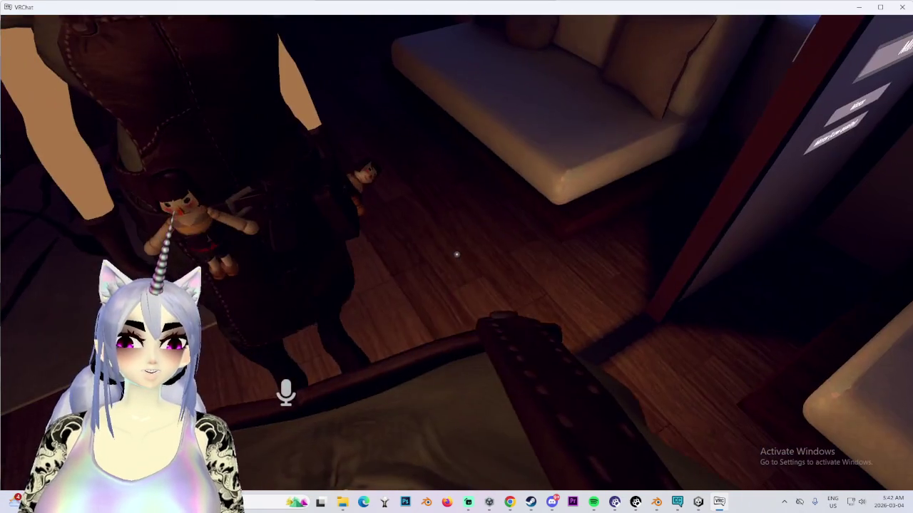
pyautogui.press('super')
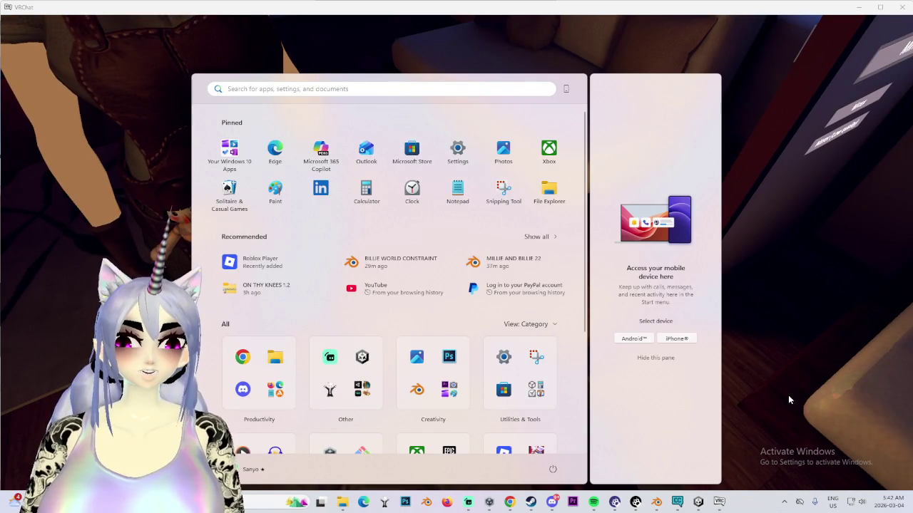
# Dismiss the Start menu and open the avatar's WEAPONS toggles in the Action Menu.
pyautogui.click(788, 400)
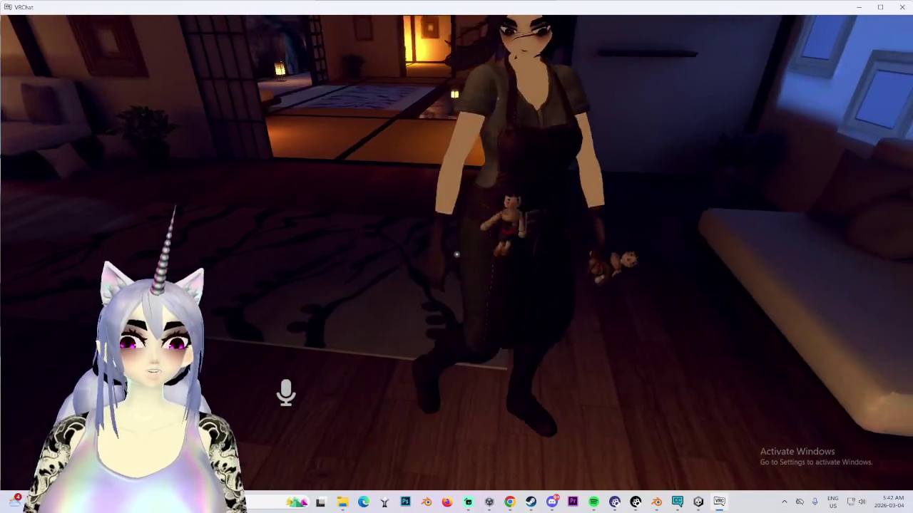
pyautogui.press('super')
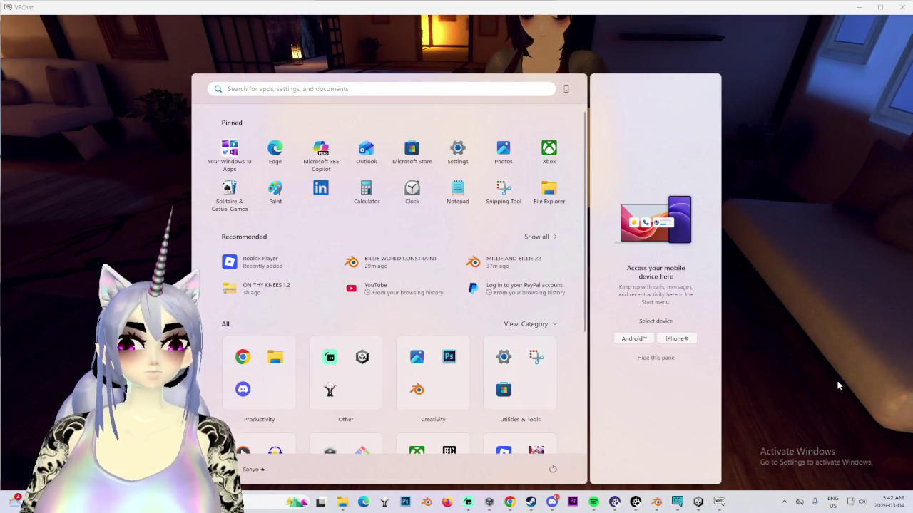
pyautogui.click(802, 388)
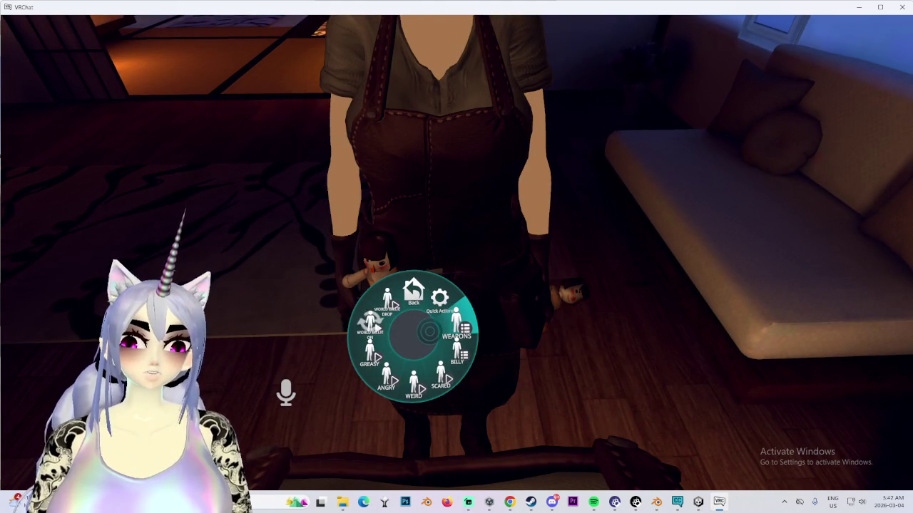
pyautogui.click(428, 330)
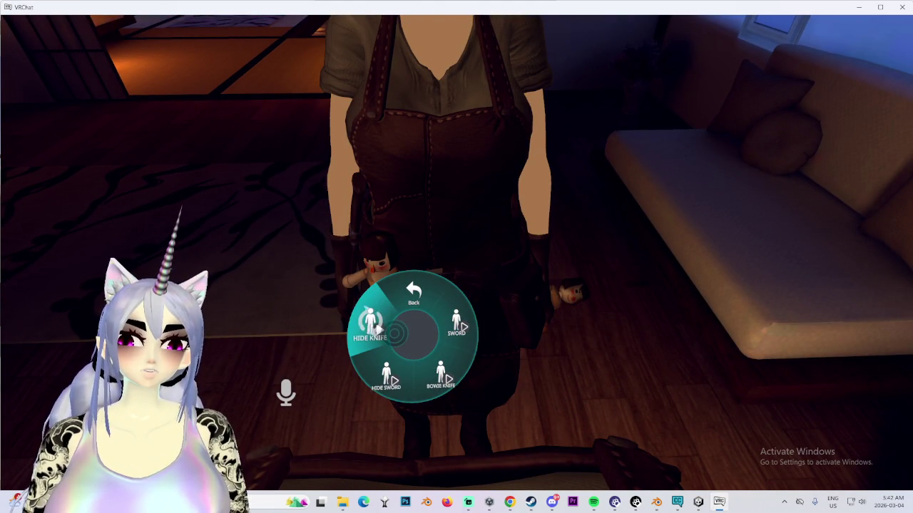
# Close the menu and Alt+Tab back to the Unity editor.
pyautogui.press('r')
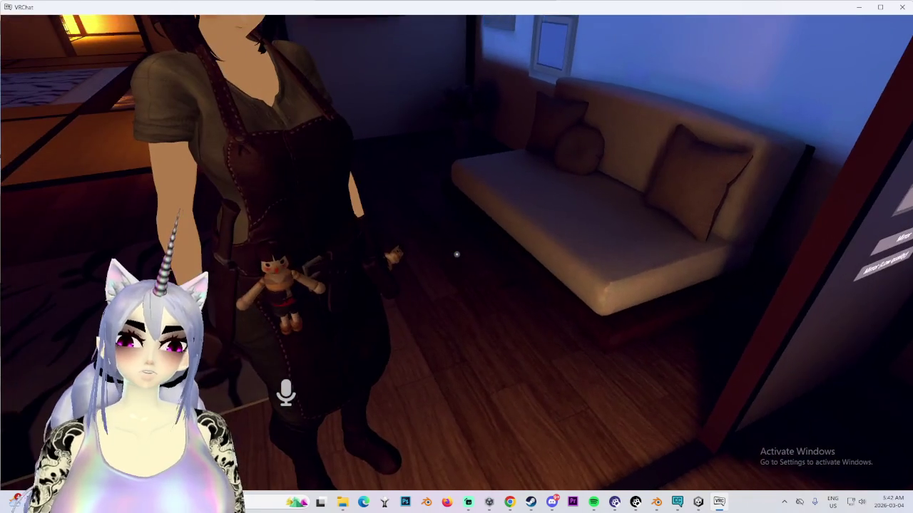
pyautogui.press('r')
pyautogui.hotkey('alt', 'Tab')
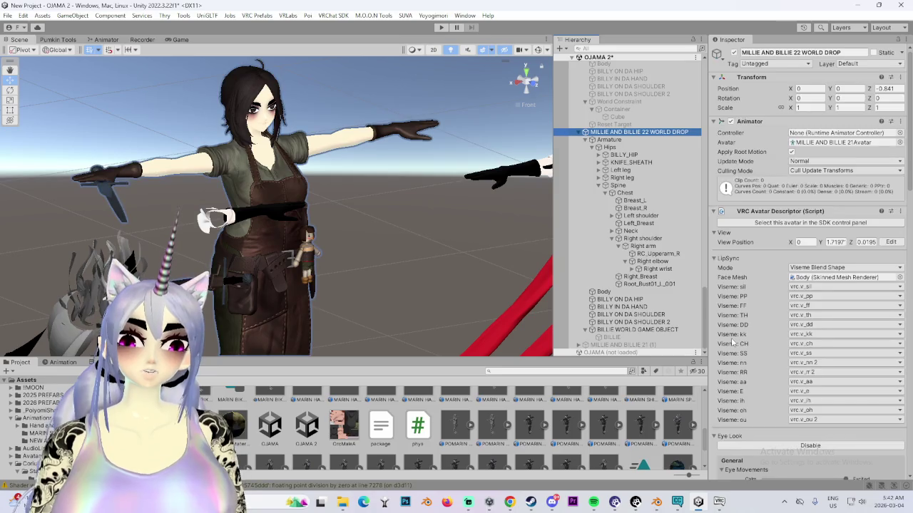
# Open MILLIE FX 2 in the Animator, show its Layers list, and select the KNIFE OFF layer.
pyautogui.scroll(-5, 809, 249)
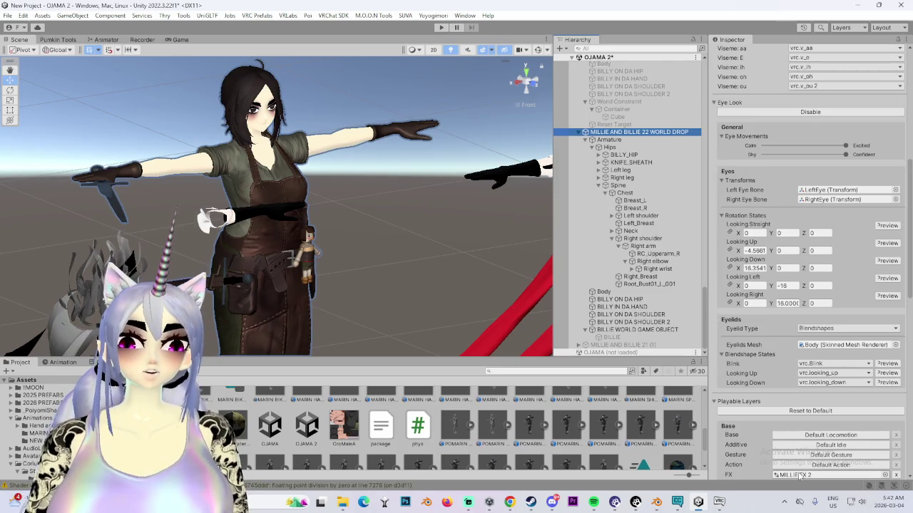
pyautogui.doubleClick(831, 474)
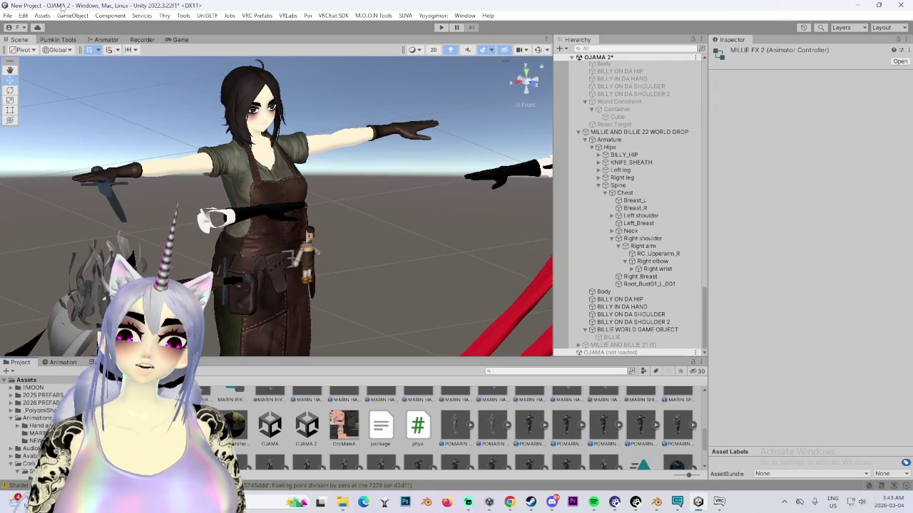
pyautogui.click(58, 39)
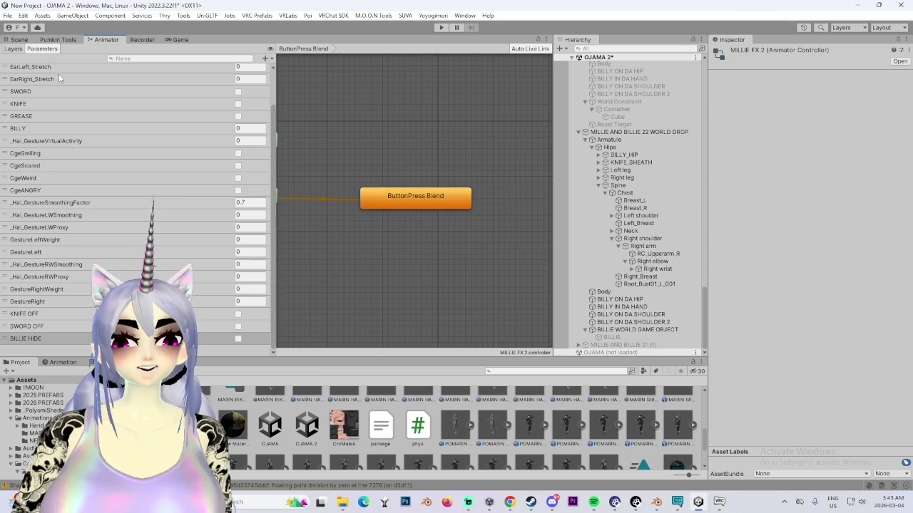
pyautogui.click(19, 40)
pyautogui.click(107, 40)
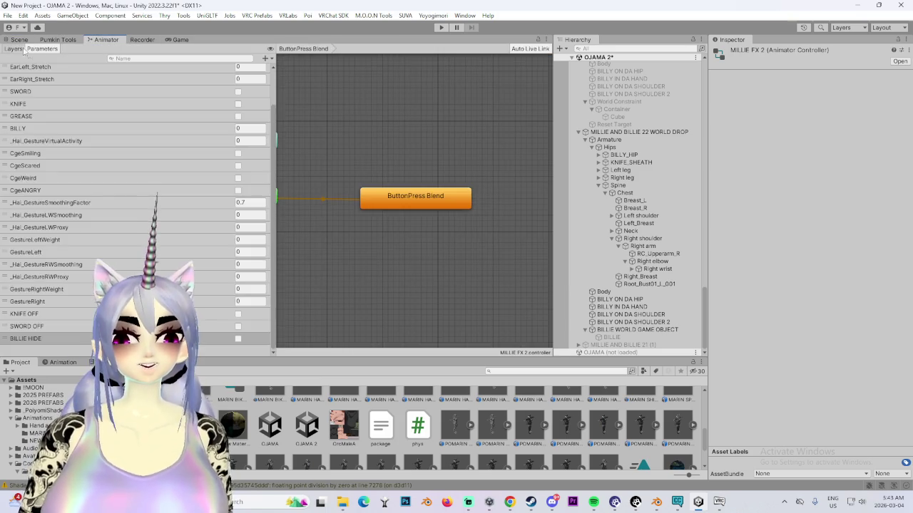
pyautogui.click(19, 39)
pyautogui.click(107, 39)
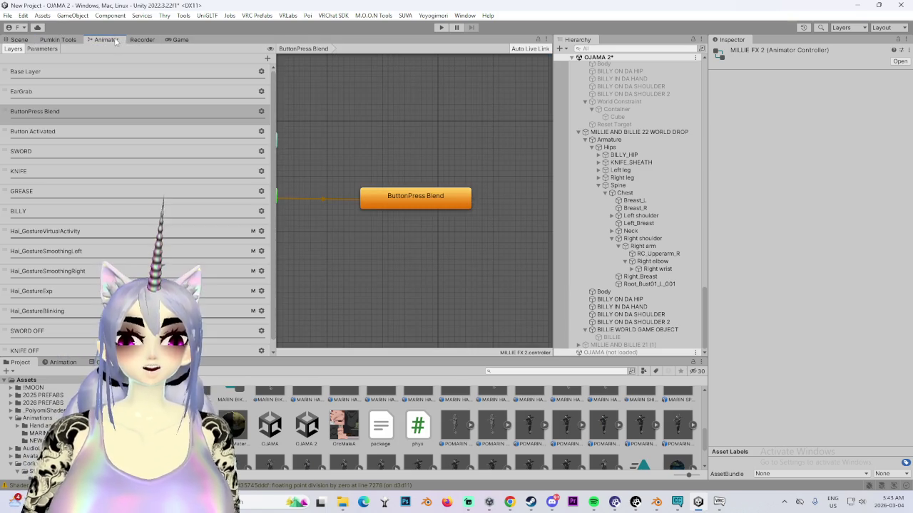
pyautogui.scroll(-1, 63, 277)
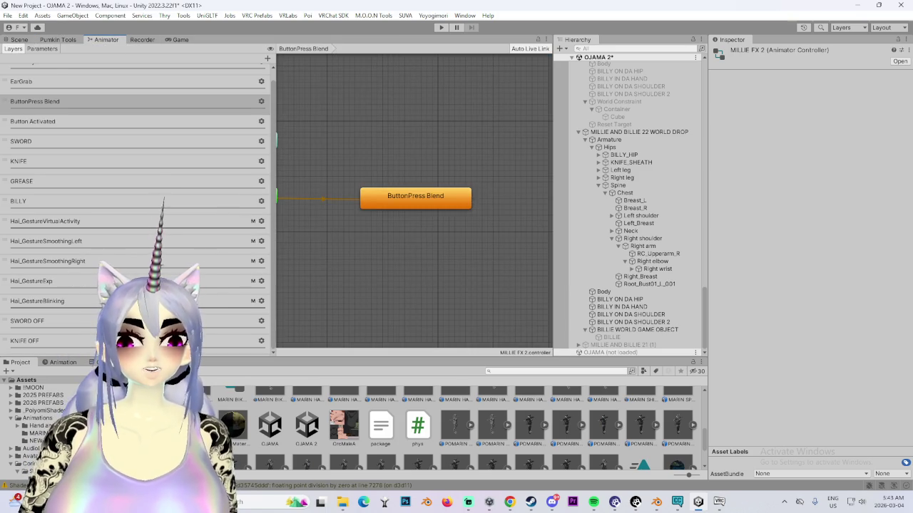
pyautogui.click(214, 340)
pyautogui.click(460, 200)
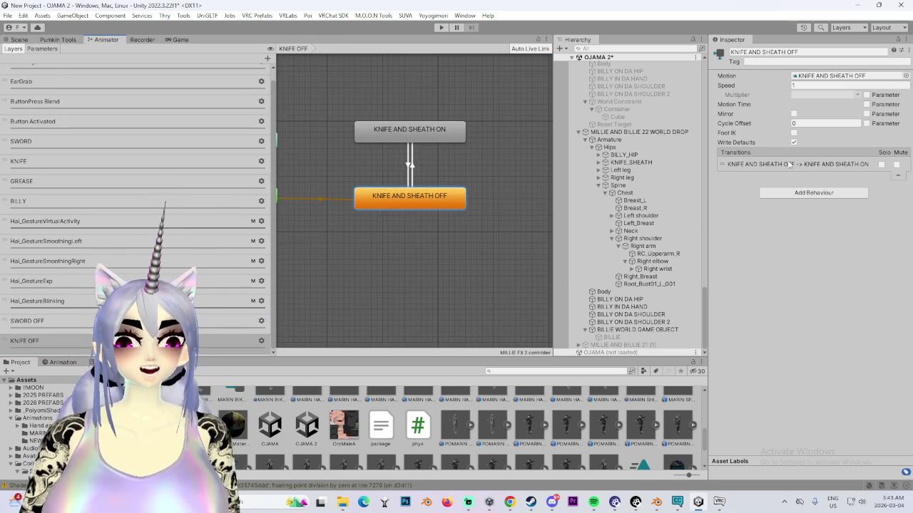
# Inspect the KNIFE AND SHEATH ON state's animation clip in the Project and Animation views.
pyautogui.click(439, 136)
pyautogui.click(835, 76)
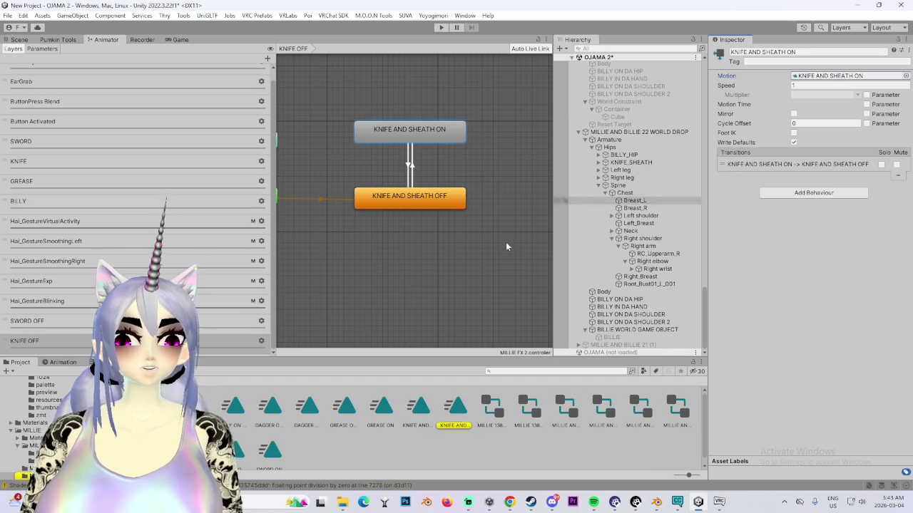
pyautogui.click(451, 417)
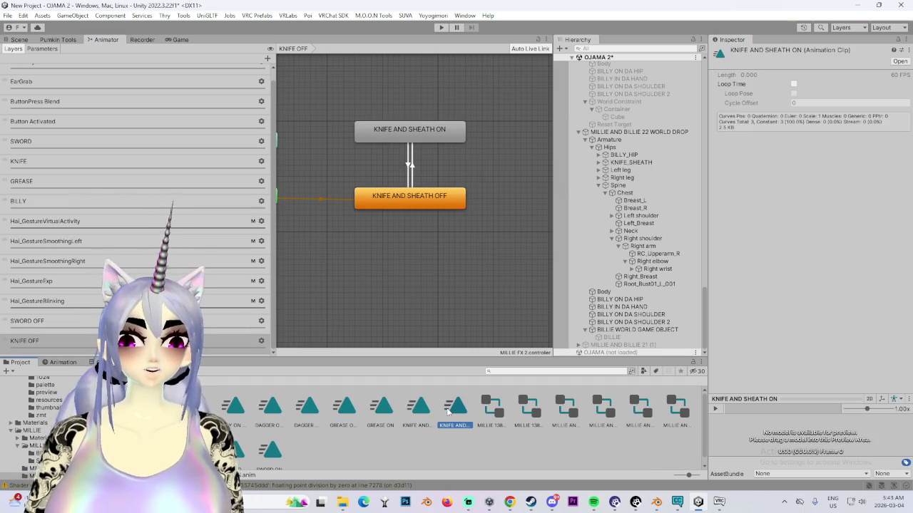
pyautogui.click(72, 363)
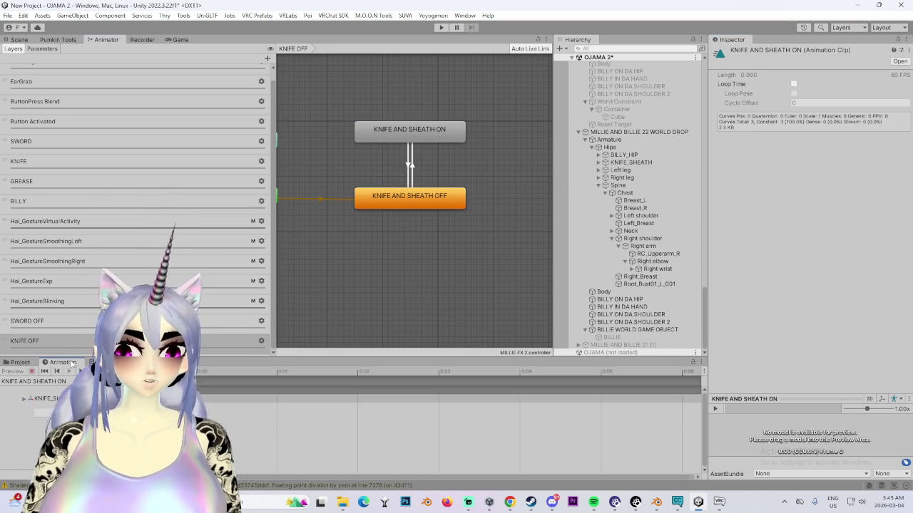
pyautogui.click(21, 362)
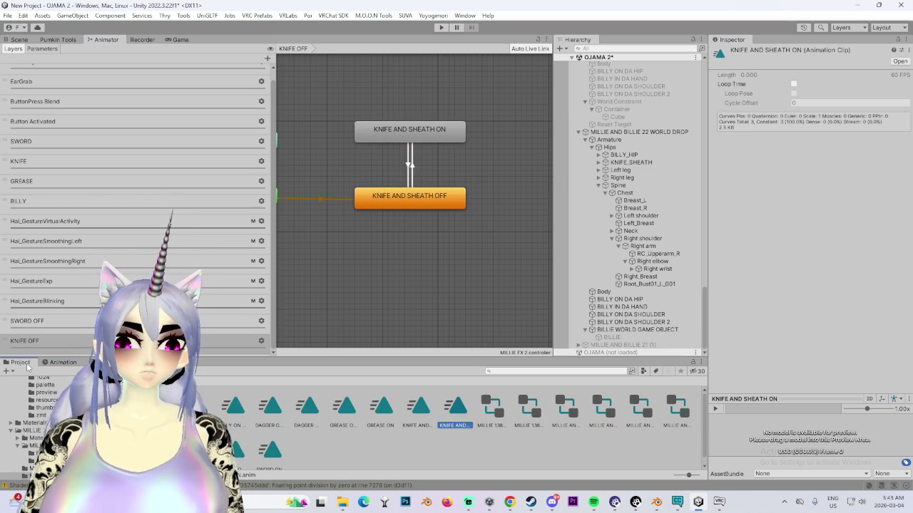
# Change the OFF-to-ON transition's KNIFE OFF condition from true to false.
pyautogui.click(426, 199)
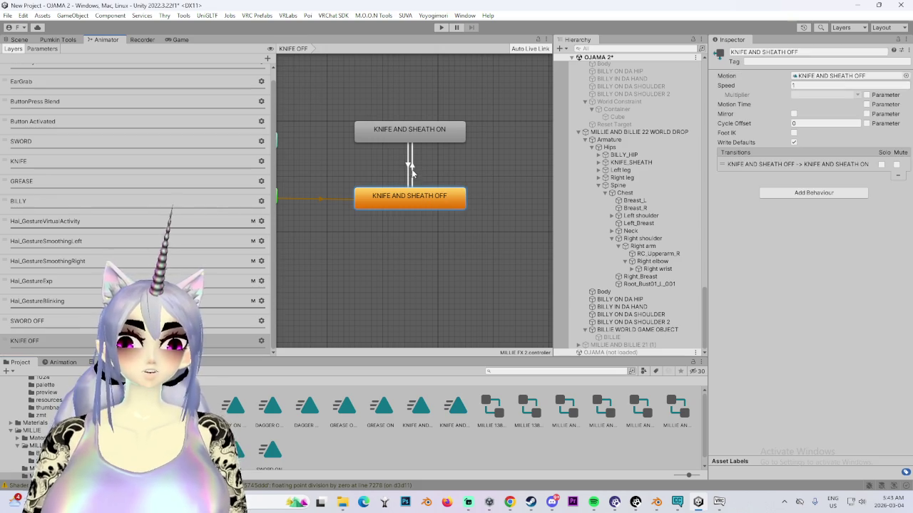
pyautogui.rightClick(416, 199)
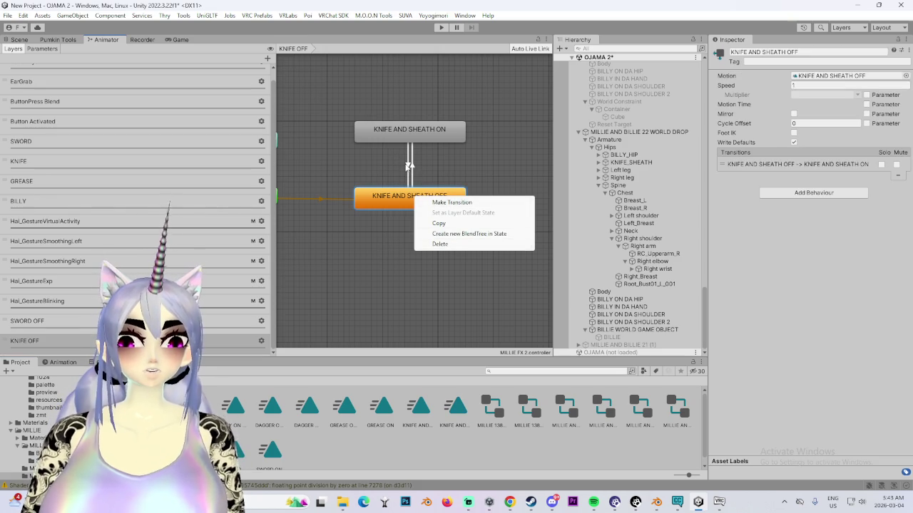
pyautogui.click(409, 165)
pyautogui.click(856, 251)
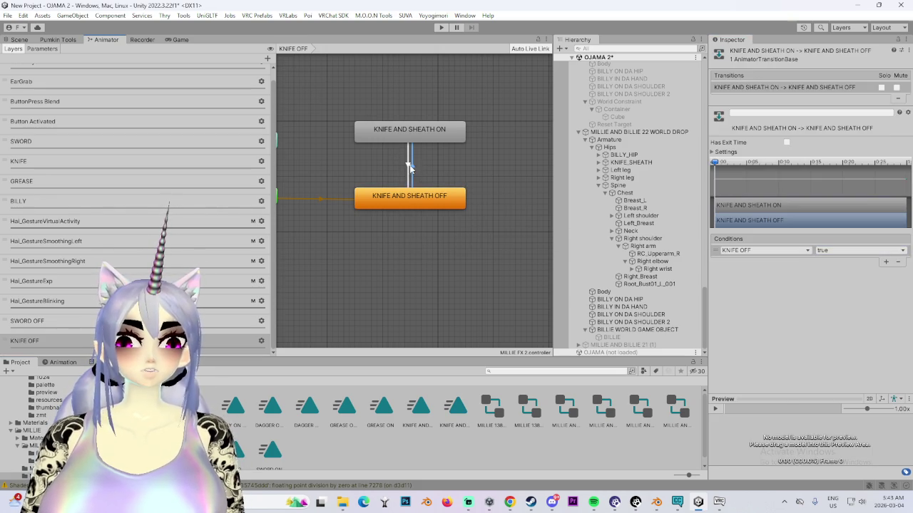
pyautogui.click(410, 167)
pyautogui.click(832, 251)
pyautogui.click(839, 272)
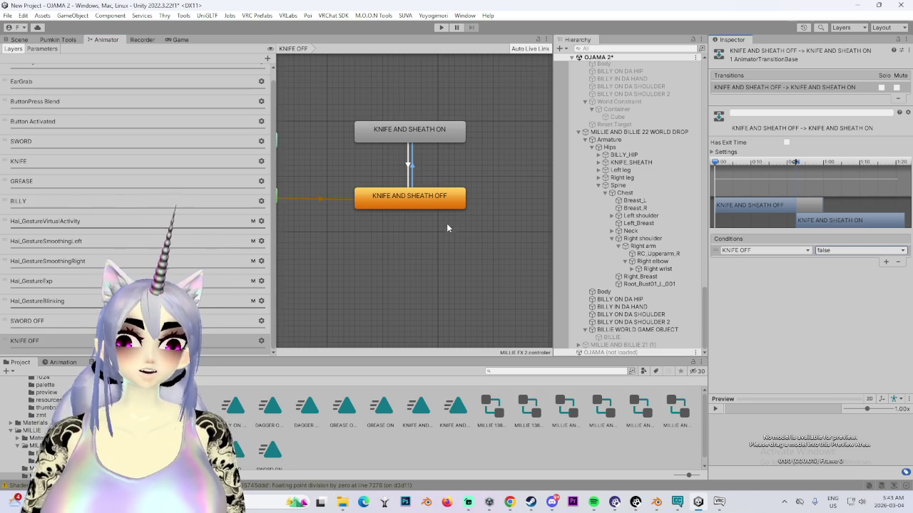
pyautogui.scroll(2, 447, 227)
pyautogui.moveTo(437, 67); pyautogui.dragTo(487, 283)
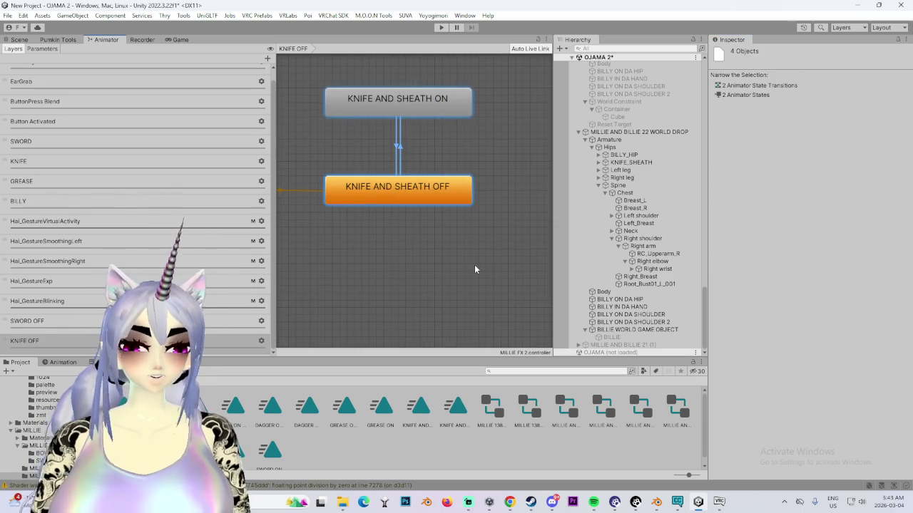
# Delete the old knife states and re-add them, with KNIFE AND SHEATH ON as default and OFF above it.
pyautogui.press('Delete')
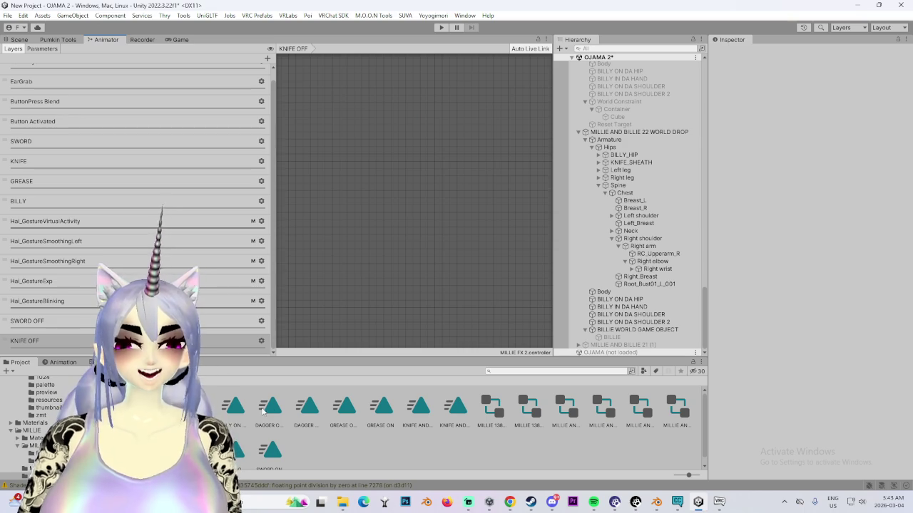
pyautogui.click(419, 410)
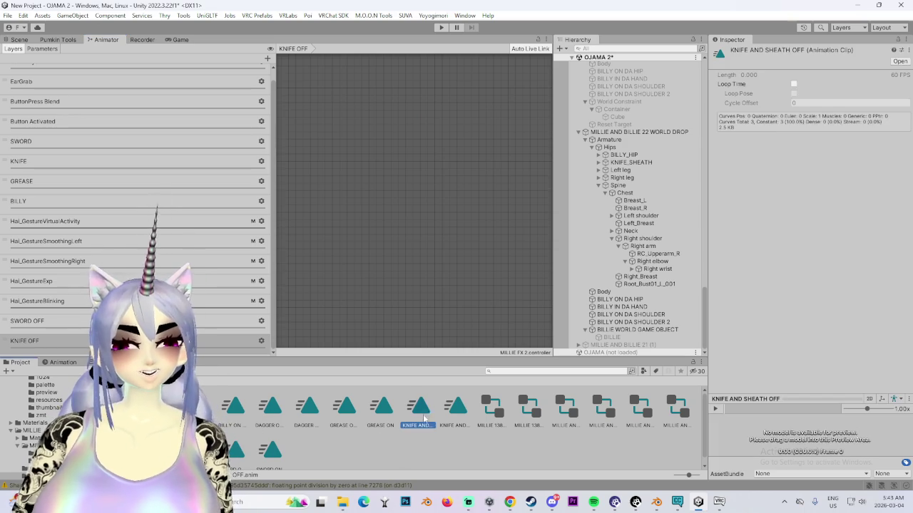
pyautogui.moveTo(343, 279)
pyautogui.mouseDown()
pyautogui.moveTo(434, 214)
pyautogui.moveTo(404, 206)
pyautogui.moveTo(403, 255)
pyautogui.mouseUp()
pyautogui.moveTo(422, 181)
pyautogui.mouseDown()
pyautogui.moveTo(451, 203)
pyautogui.moveTo(419, 192)
pyautogui.mouseUp()
# Make a transition from KNIFE AND SHEATH ON to KNIFE AND SHEATH OFF.
pyautogui.click(453, 257)
pyautogui.rightClick(453, 258)
pyautogui.click(490, 264)
pyautogui.click(437, 194)
pyautogui.rightClick(462, 251)
pyautogui.click(485, 258)
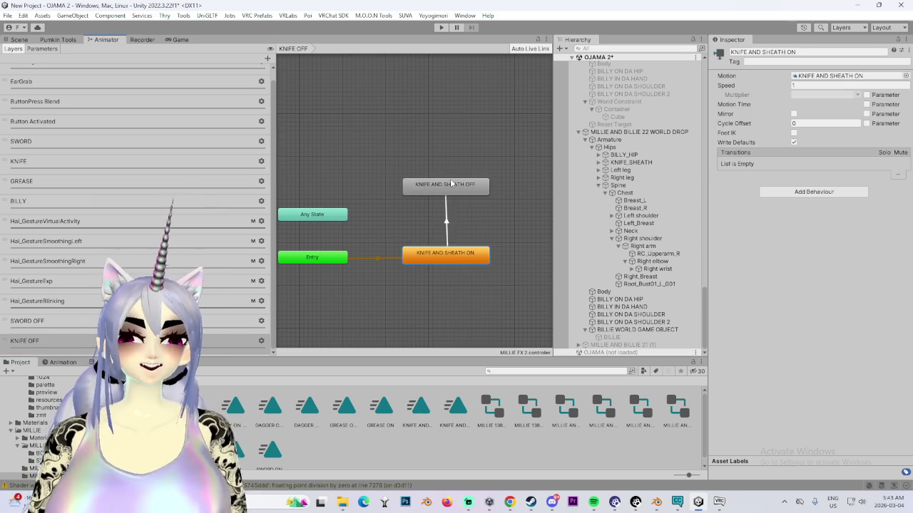
pyautogui.click(451, 185)
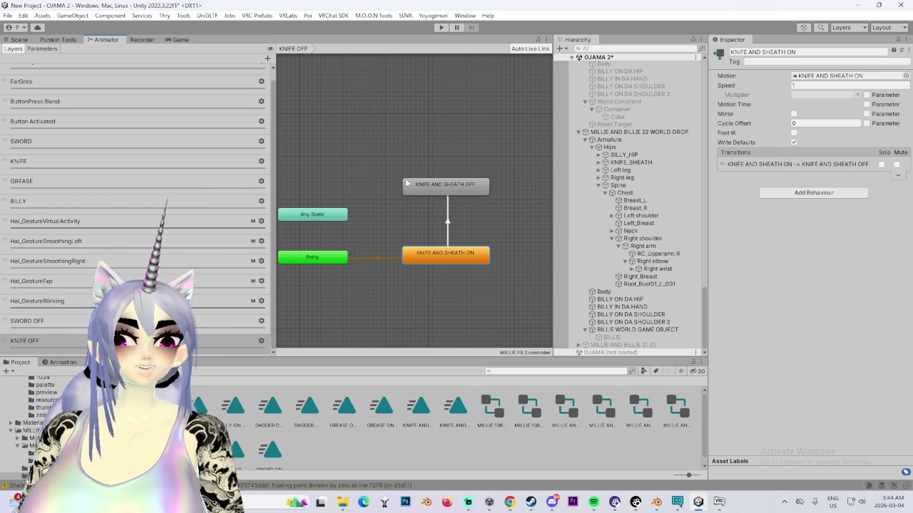
# Add a return transition from KNIFE AND SHEATH OFF to KNIFE AND SHEATH ON.
pyautogui.rightClick(406, 184)
pyautogui.click(456, 193)
pyautogui.click(445, 254)
# Turn off exit time on the OFF-to-ON transition and give it a KNIFE OFF = false condition.
pyautogui.click(446, 222)
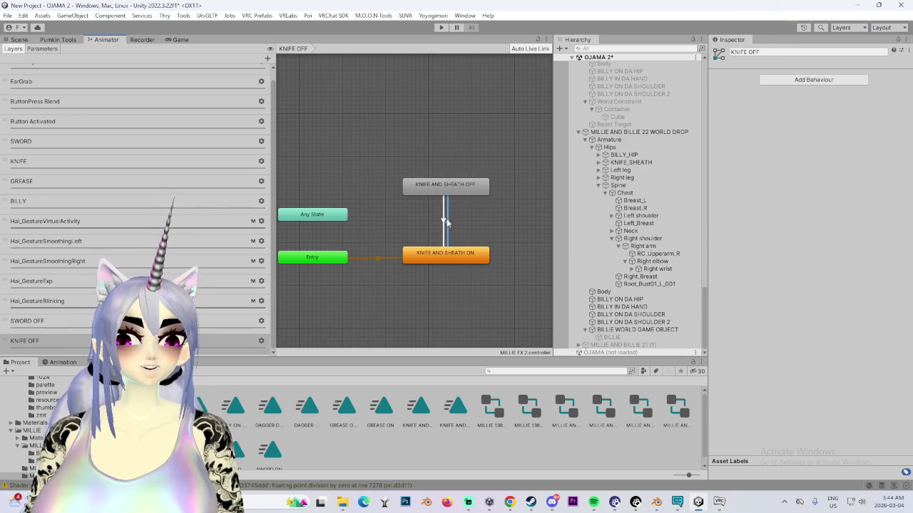
pyautogui.click(728, 152)
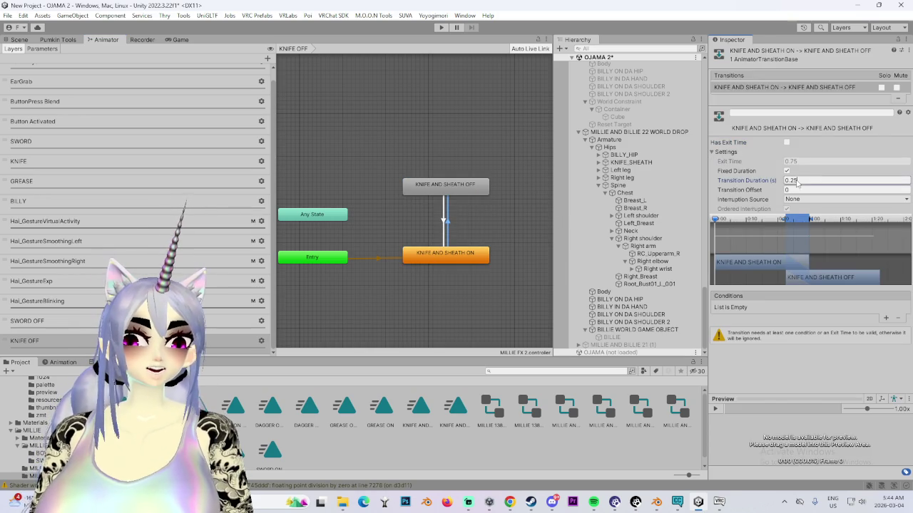
pyautogui.click(447, 217)
pyautogui.click(787, 142)
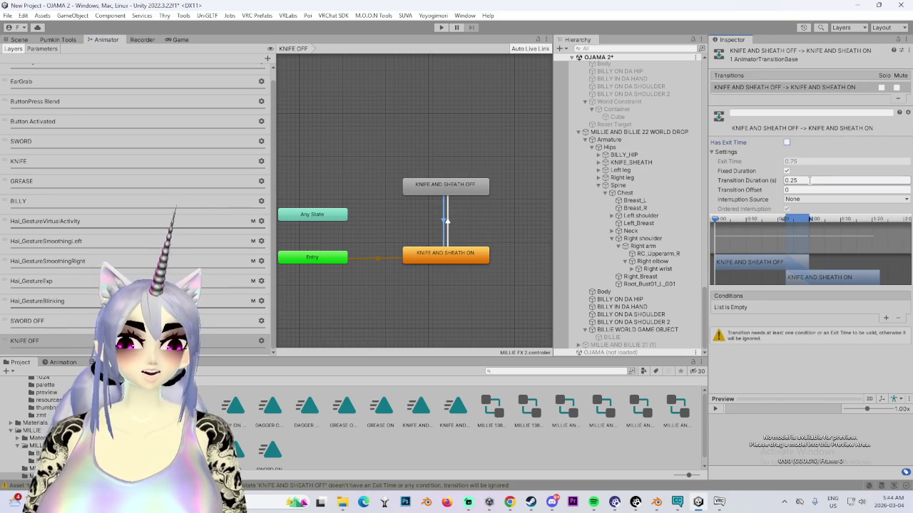
pyautogui.click(886, 318)
pyautogui.click(759, 308)
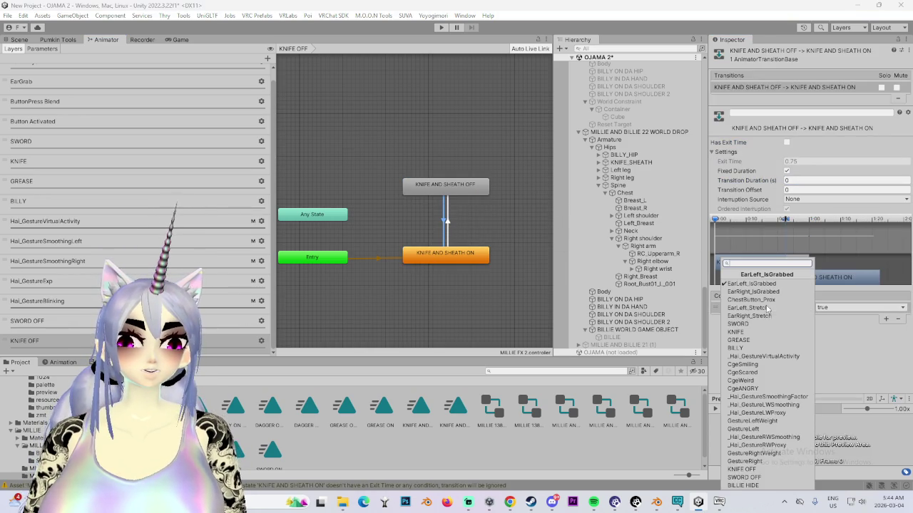
pyautogui.click(742, 470)
pyautogui.click(860, 307)
pyautogui.click(829, 328)
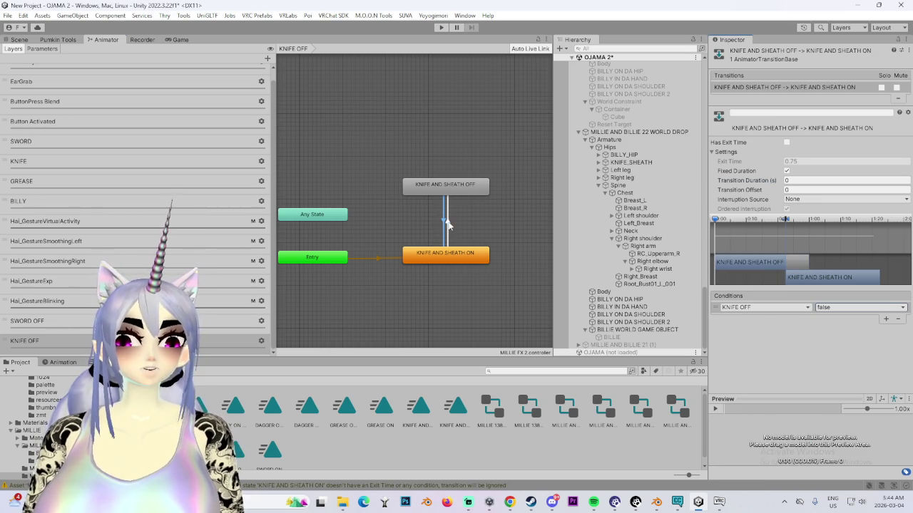
# Give the ON-to-OFF transition a KNIFE OFF = true condition.
pyautogui.hotkey('ctrl', 'z')
pyautogui.click(885, 319)
pyautogui.click(763, 308)
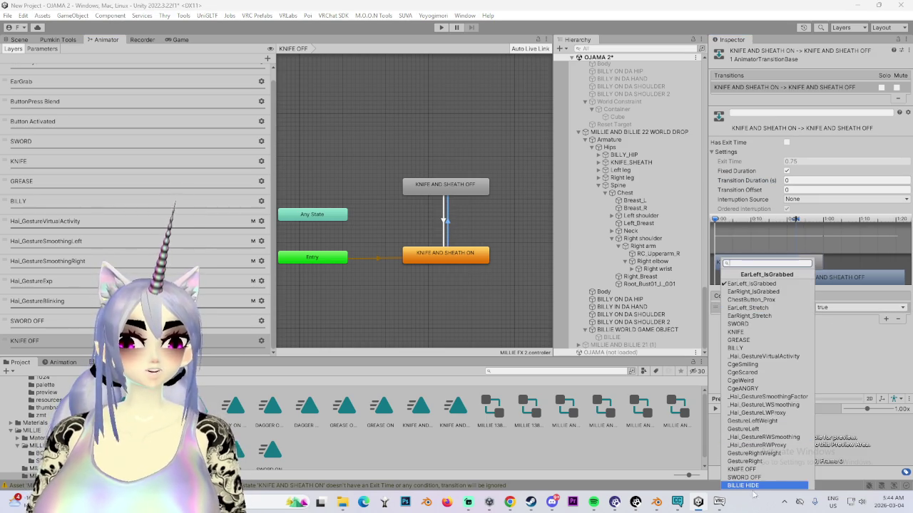
pyautogui.click(742, 470)
pyautogui.scroll(4, 503, 284)
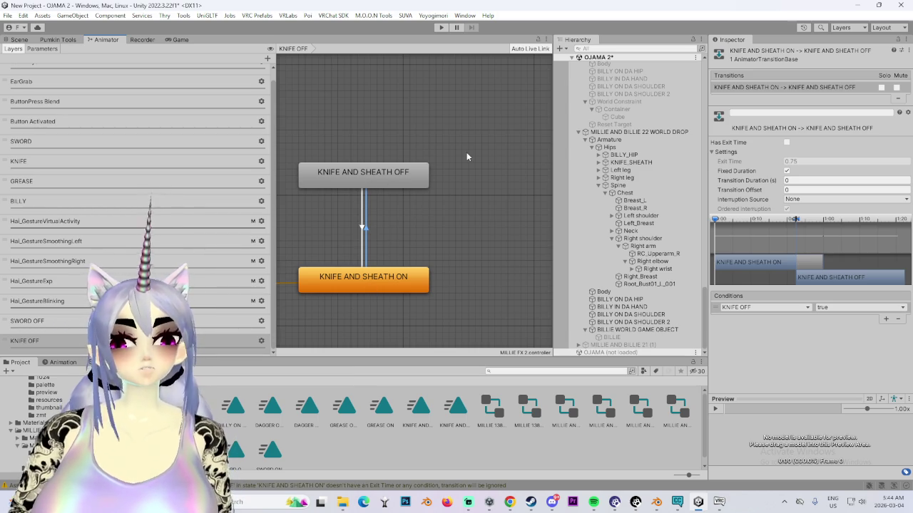
pyautogui.click(39, 341)
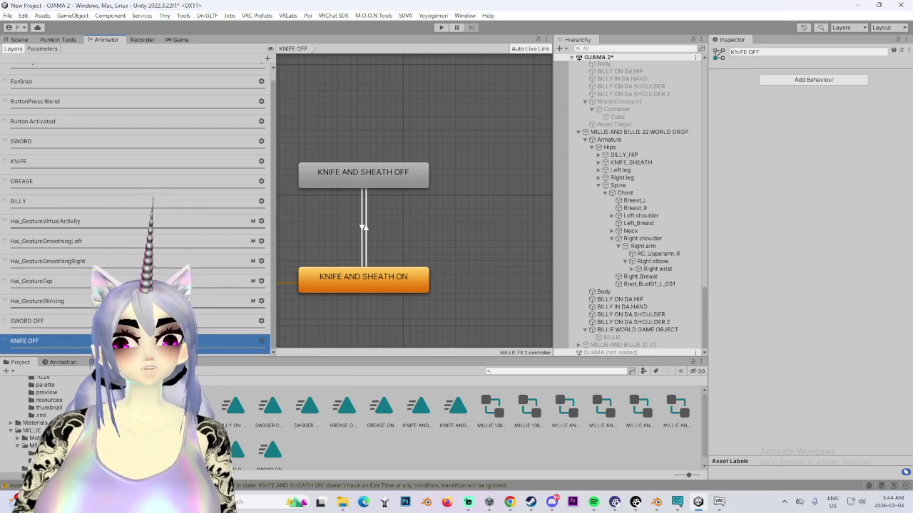
pyautogui.click(460, 163)
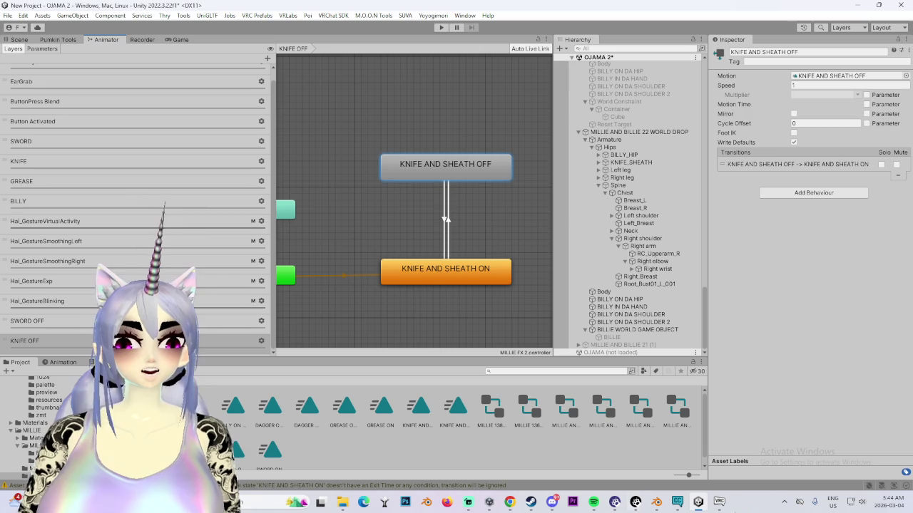
# Review the rebuilt knife states and their clips, then open the SWORD OFF layer.
pyautogui.click(447, 221)
pyautogui.click(460, 284)
pyautogui.hotkey('ctrl', '6')
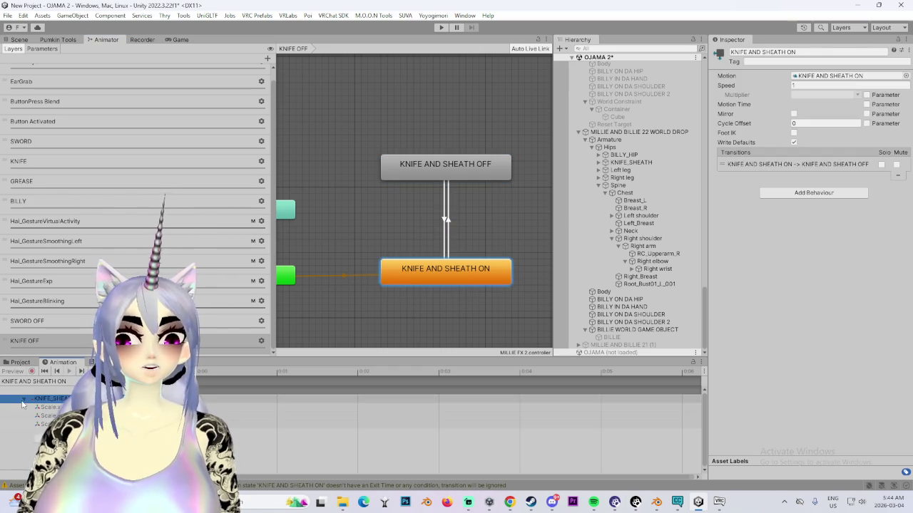
pyautogui.click(451, 171)
pyautogui.click(22, 363)
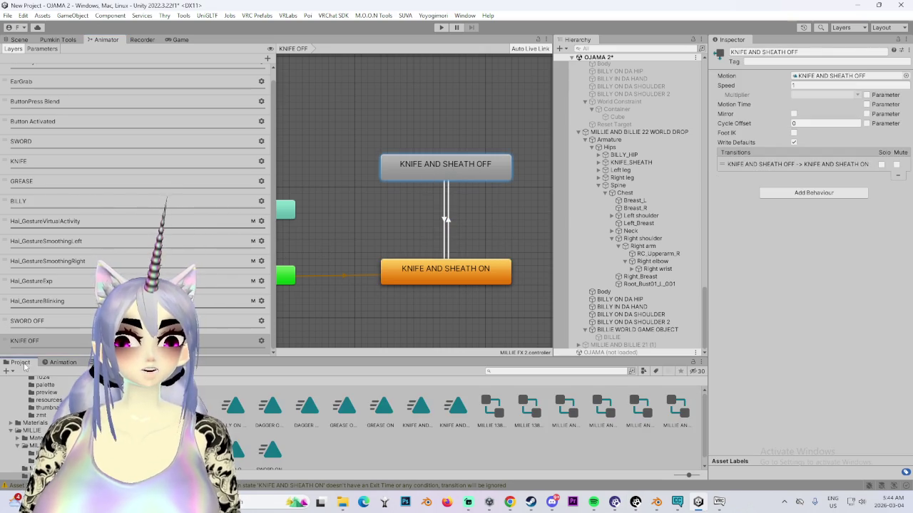
pyautogui.click(450, 408)
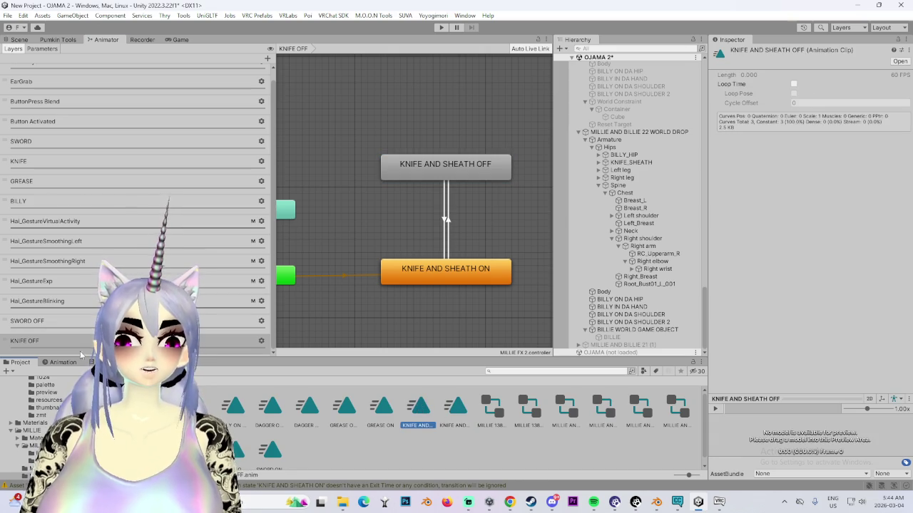
pyautogui.click(63, 362)
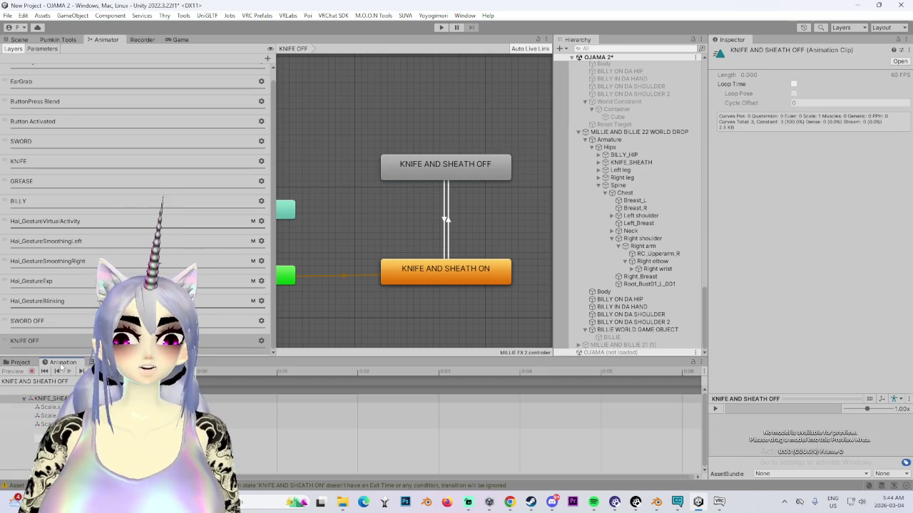
pyautogui.click(89, 319)
pyautogui.click(448, 278)
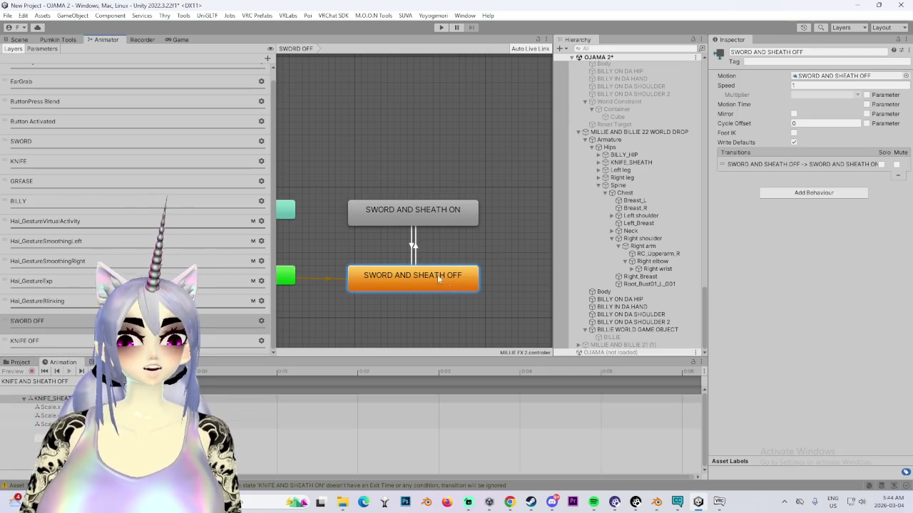
# Delete both sword states in SWORD OFF and re-add the SWORD AND SHEATH ON and OFF clips as states.
pyautogui.click(142, 341)
pyautogui.click(88, 321)
pyautogui.moveTo(420, 159); pyautogui.dragTo(450, 318)
pyautogui.click(450, 284)
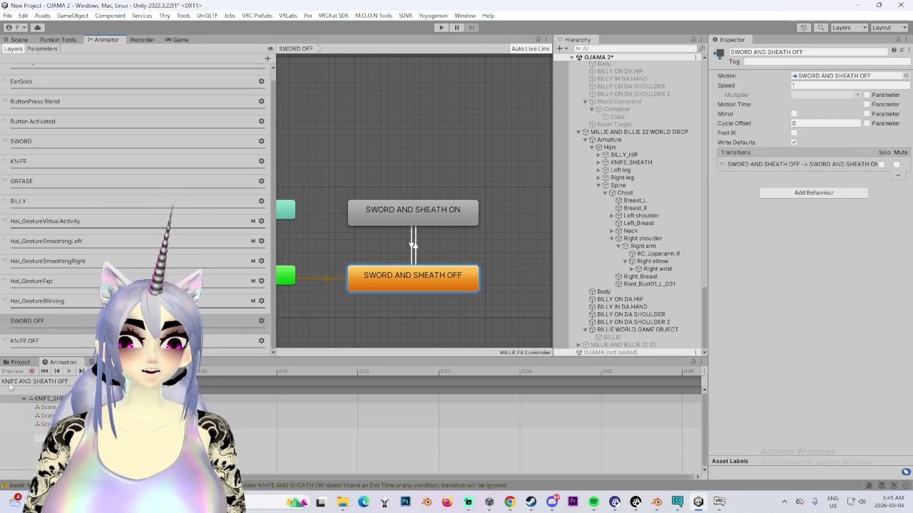
pyautogui.click(20, 362)
pyautogui.moveTo(396, 122); pyautogui.dragTo(441, 321)
pyautogui.press('Delete')
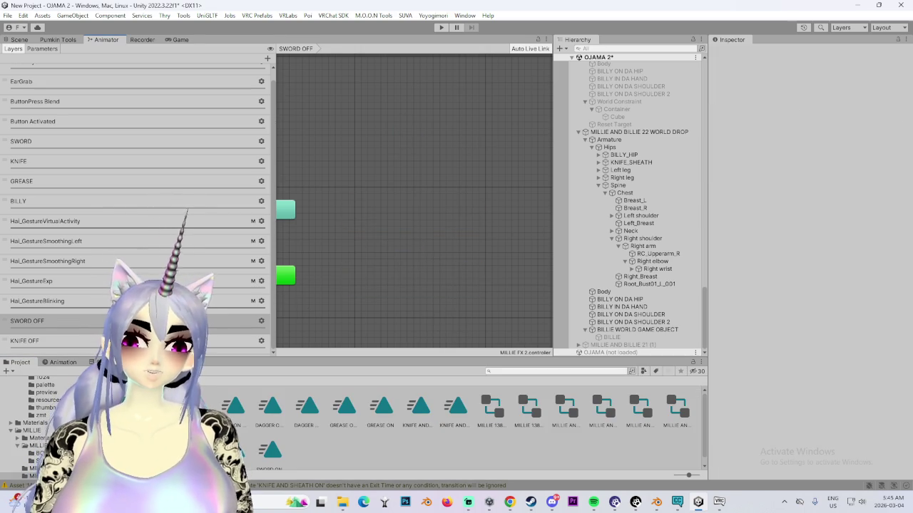
pyautogui.scroll(-1, 246, 451)
pyautogui.click(246, 449)
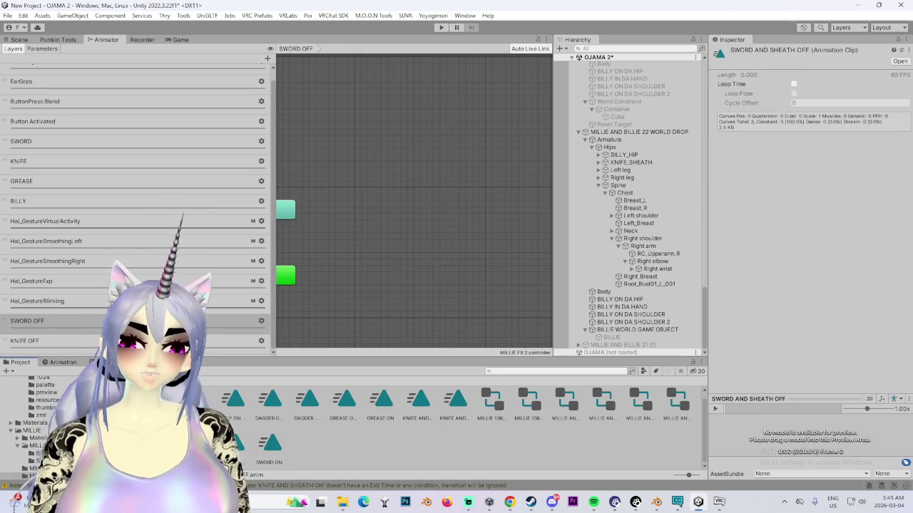
pyautogui.moveTo(437, 244); pyautogui.dragTo(402, 280)
pyautogui.moveTo(214, 406)
pyautogui.mouseDown()
pyautogui.moveTo(414, 233)
pyautogui.moveTo(401, 204)
pyautogui.mouseUp()
# Connect SWORD AND SHEATH ON to OFF and back, then switch to the Blender doll scene.
pyautogui.rightClick(418, 284)
pyautogui.click(442, 291)
pyautogui.click(419, 206)
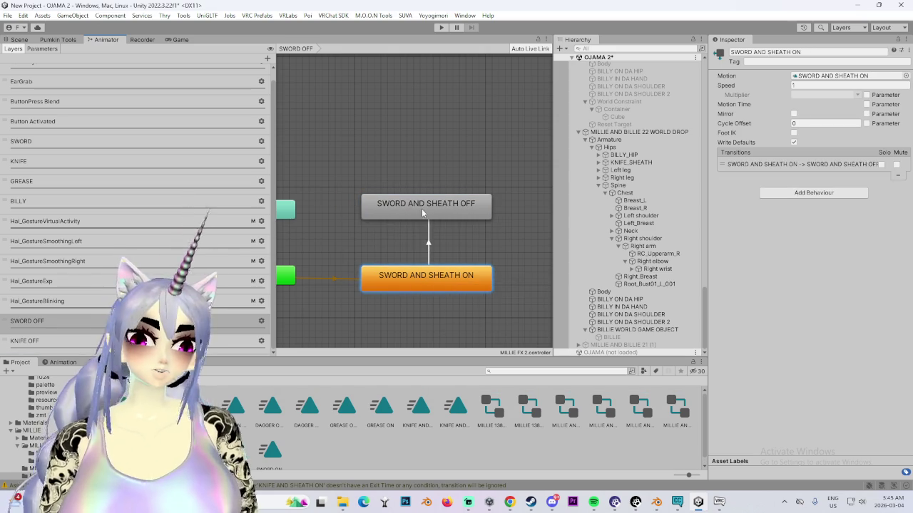
pyautogui.rightClick(420, 212)
pyautogui.click(435, 219)
pyautogui.click(418, 284)
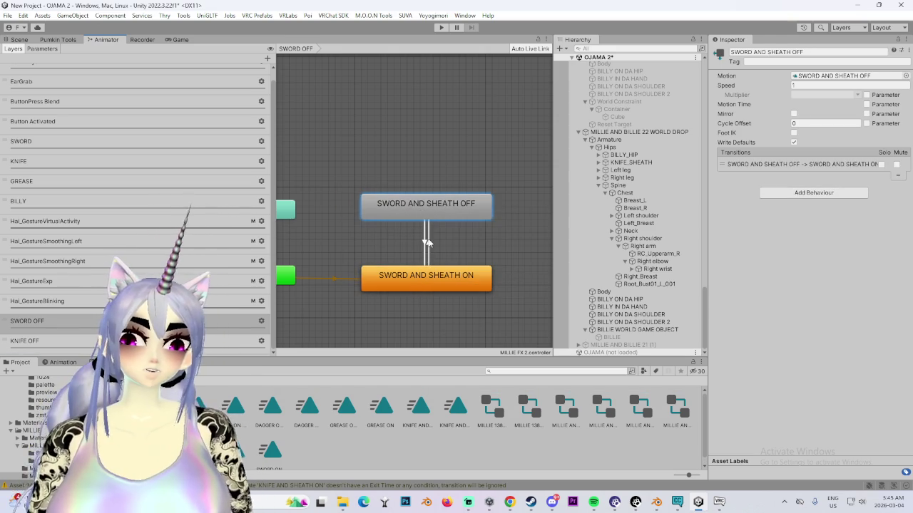
pyautogui.click(430, 244)
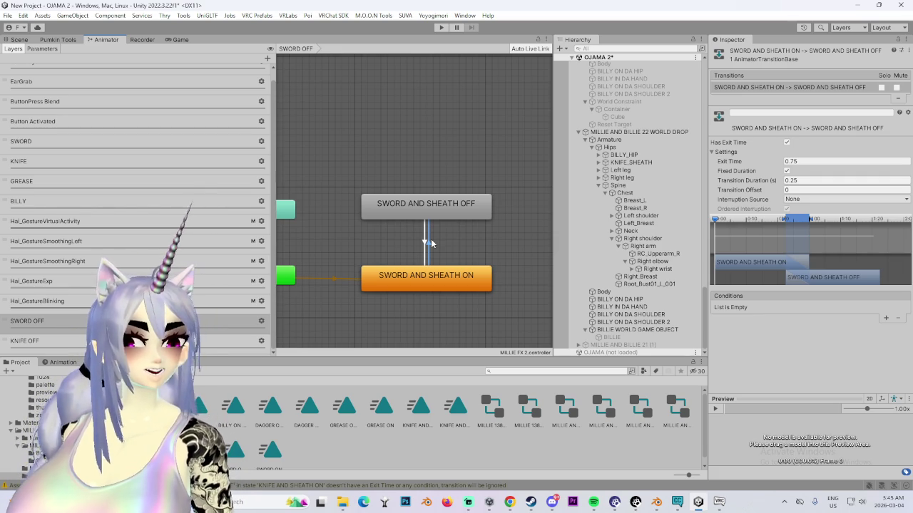
pyautogui.click(656, 502)
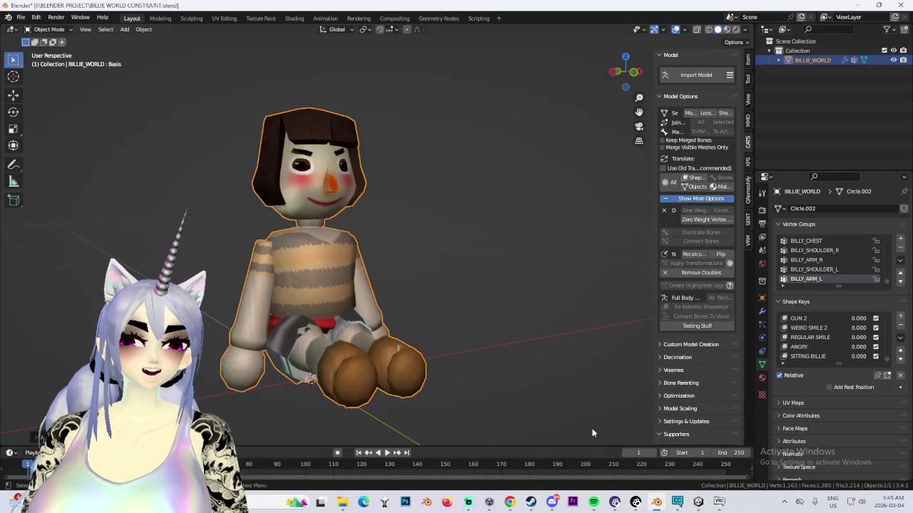
# Set Blender's Front Orthographic view and import MILLIE AND BILLIE 21.fbx with CATS Import Model.
pyautogui.scroll(-2, 387, 240)
pyautogui.scroll(3, 361, 244)
pyautogui.scroll(-4, 433, 243)
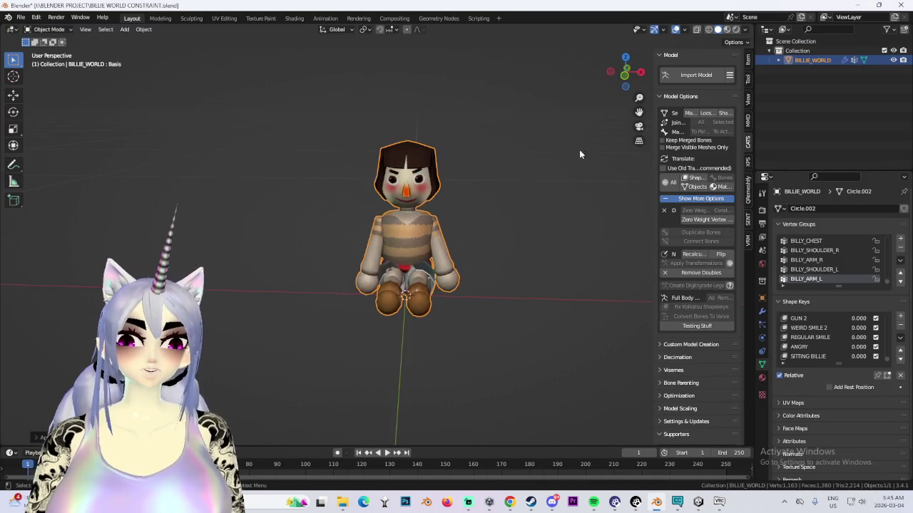
pyautogui.click(622, 71)
pyautogui.click(695, 75)
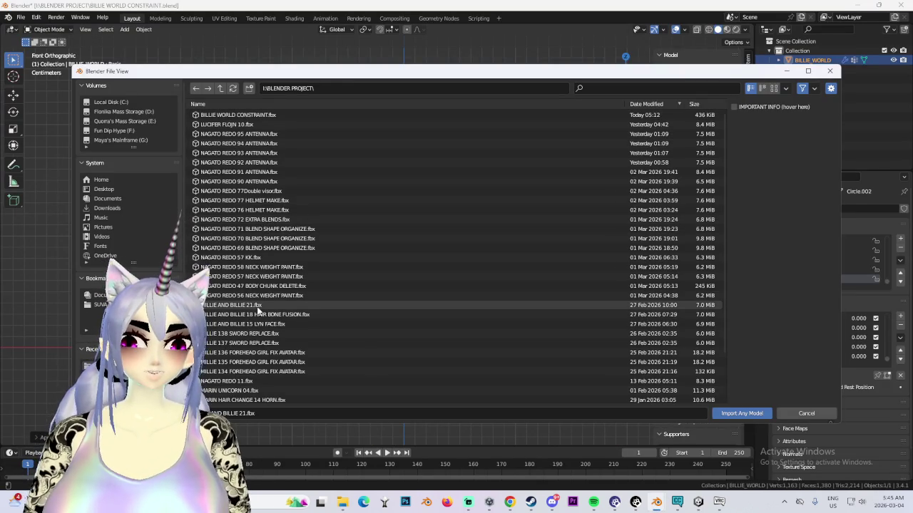
pyautogui.doubleClick(259, 308)
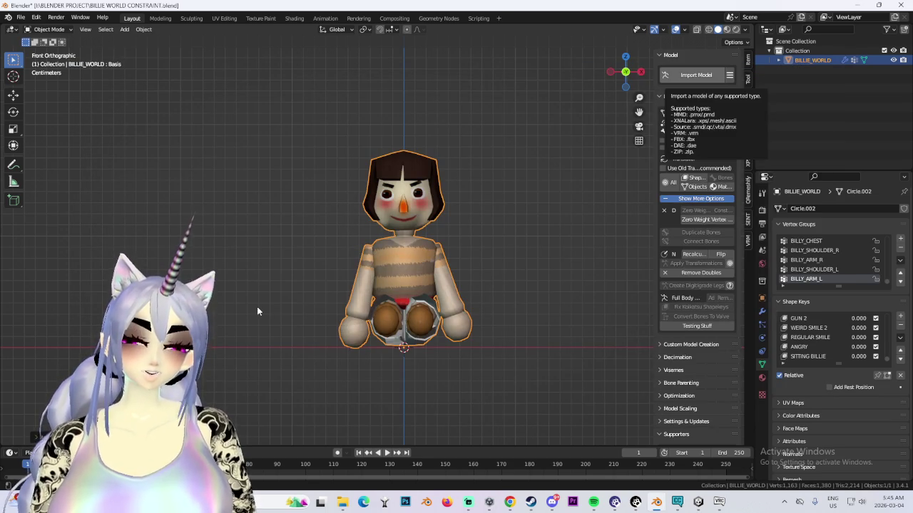
pyautogui.scroll(10, 364, 248)
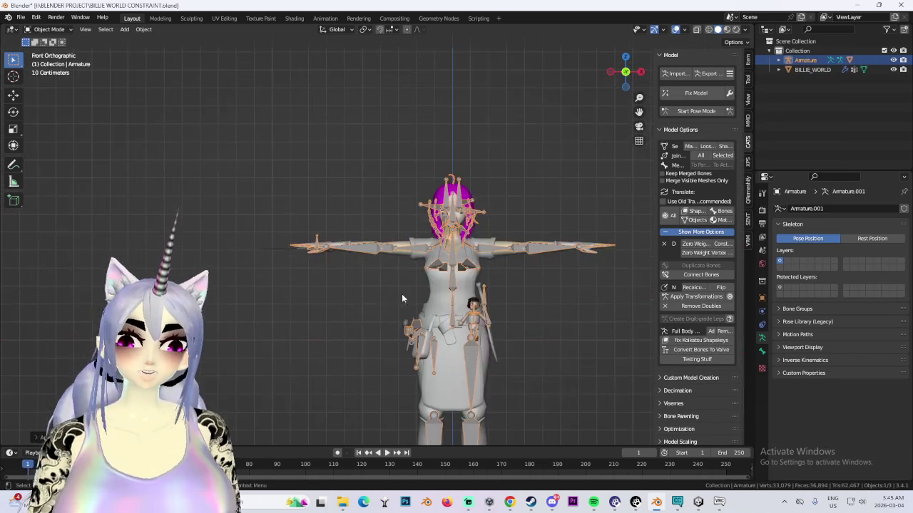
# Select the avatar's Body, switch to Edit Mode and start CATS Pose Mode.
pyautogui.click(314, 240)
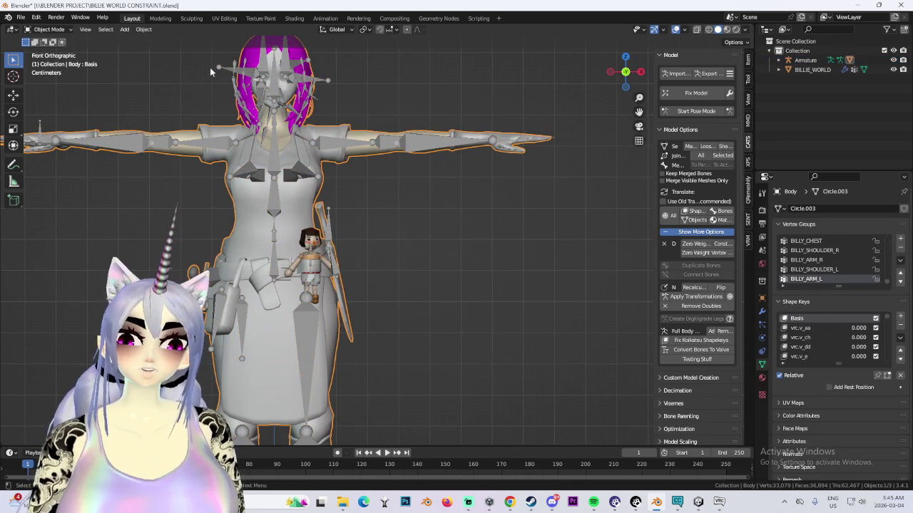
pyautogui.click(51, 29)
pyautogui.click(55, 51)
pyautogui.scroll(4, 317, 281)
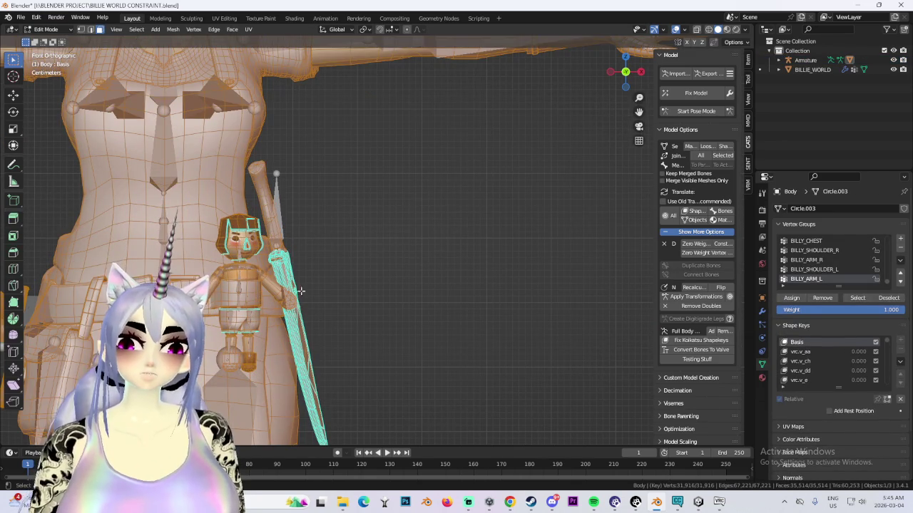
pyautogui.click(696, 110)
# Scale the BILLY_HIP bone up about 8.3× and tilt the doll slightly.
pyautogui.scroll(-6, 296, 297)
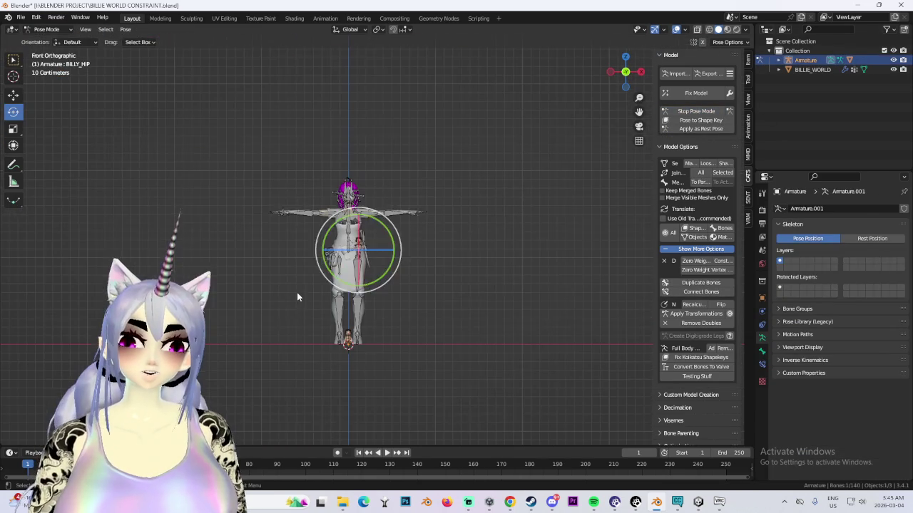
pyautogui.click(428, 263)
pyautogui.press('s')
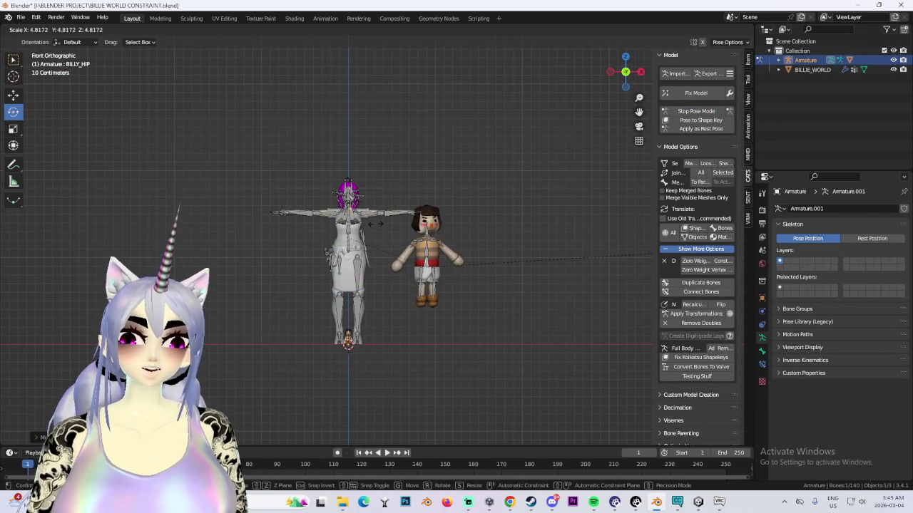
pyautogui.moveTo(206, 231)
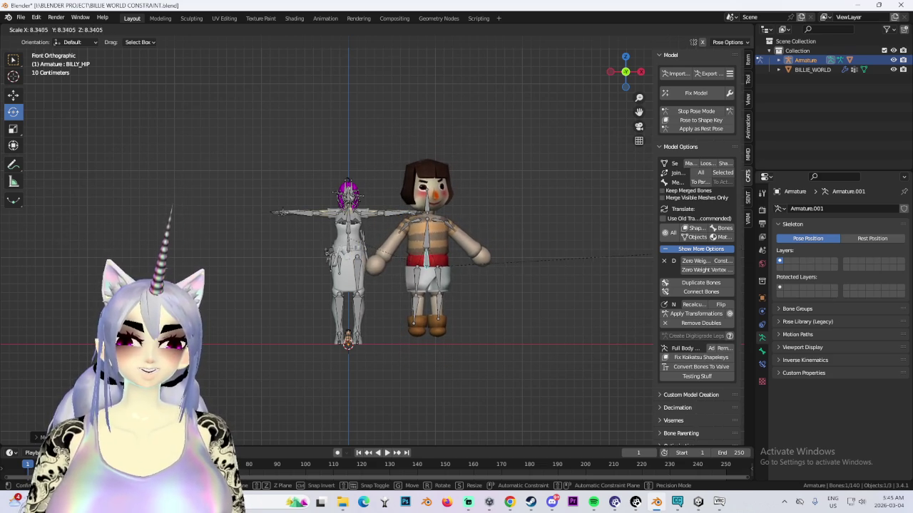
pyautogui.press('Return')
pyautogui.moveTo(471, 259)
pyautogui.mouseDown()
pyautogui.moveTo(417, 281)
pyautogui.moveTo(430, 279)
pyautogui.mouseUp()
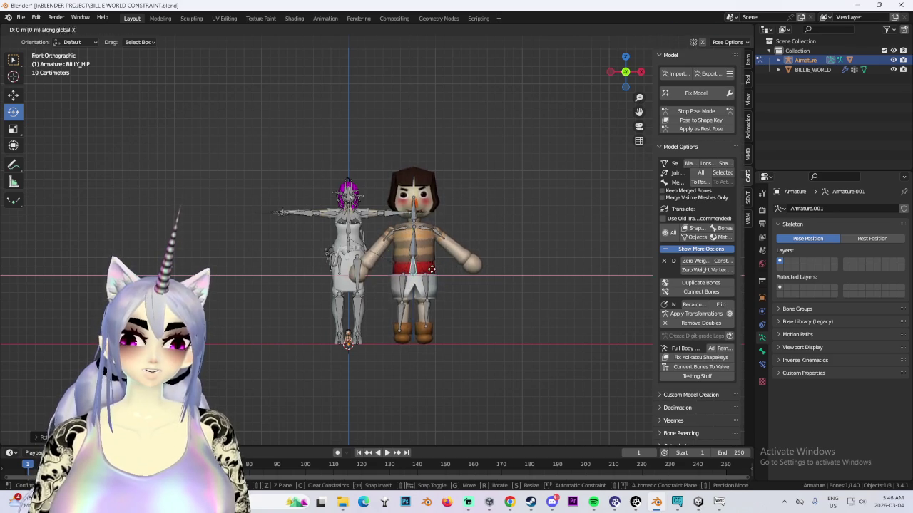
# Cancel the stray move of the doll and hide the Armature in the Outliner.
pyautogui.press('g')
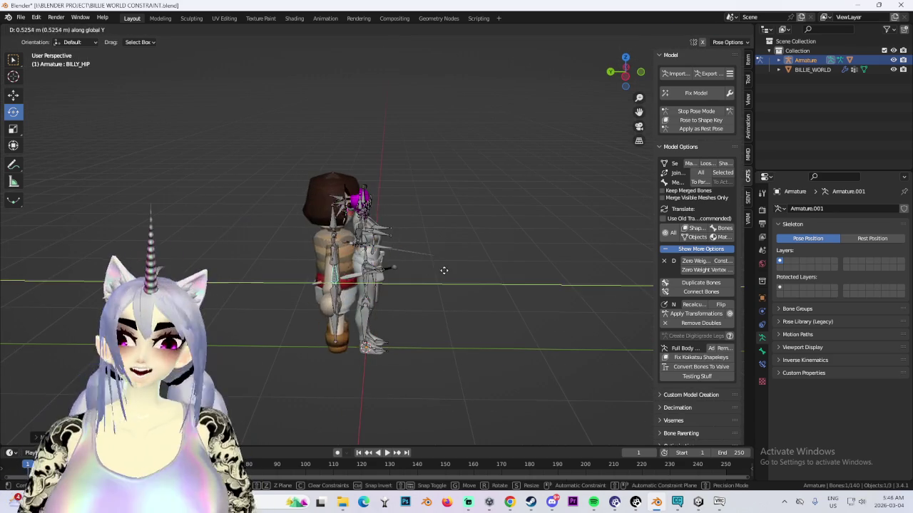
pyautogui.press('Escape')
pyautogui.scroll(3, 390, 313)
pyautogui.scroll(3, 390, 309)
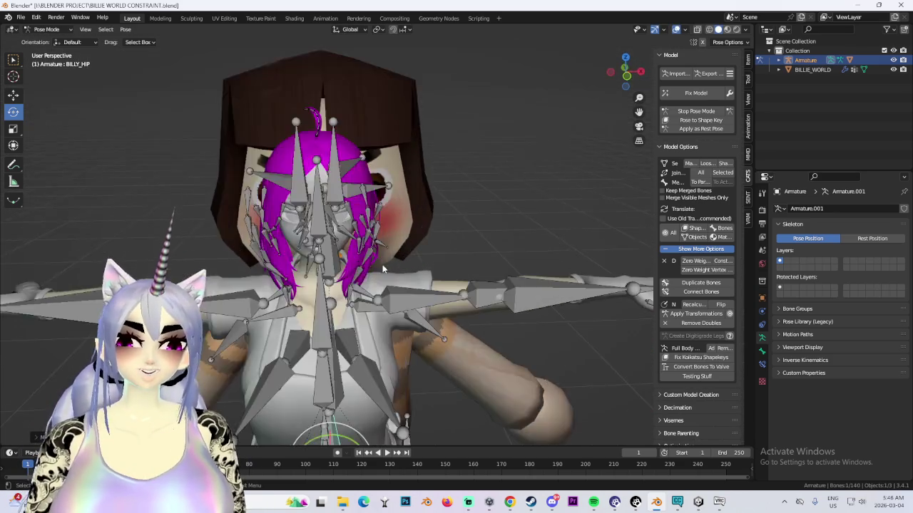
pyautogui.moveTo(391, 309); pyautogui.dragTo(423, 270)
pyautogui.scroll(-3, 423, 270)
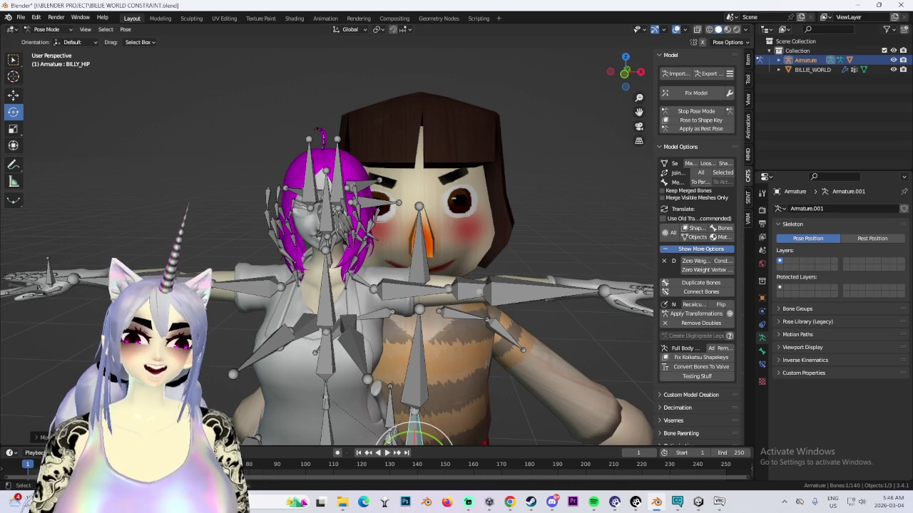
pyautogui.click(893, 60)
# Orbit between front and angled views to inspect both characters as plain meshes.
pyautogui.scroll(-3, 408, 308)
pyautogui.moveTo(373, 245); pyautogui.dragTo(420, 252)
pyautogui.scroll(5, 428, 255)
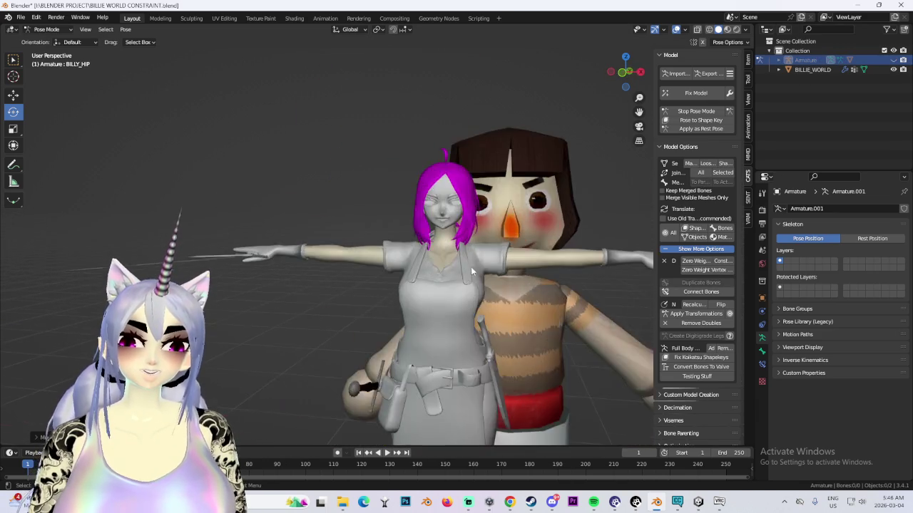
pyautogui.moveTo(525, 217); pyautogui.dragTo(542, 207)
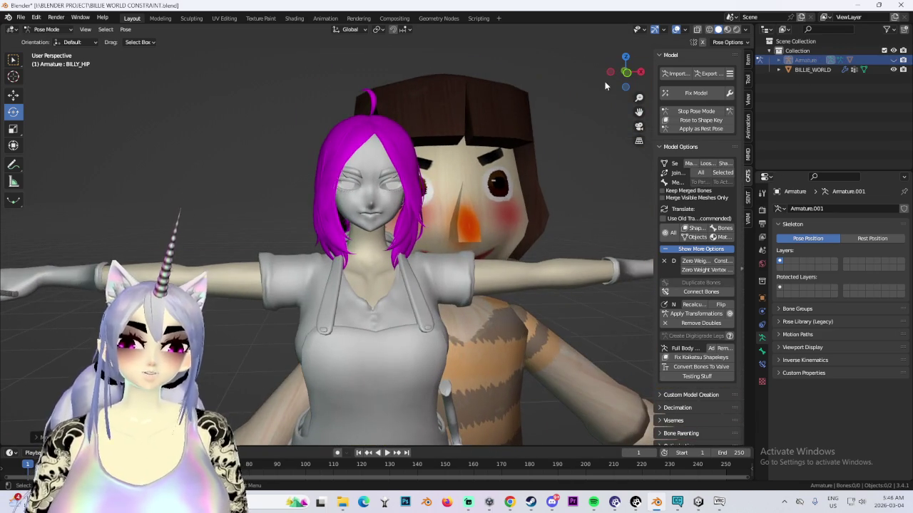
pyautogui.click(626, 73)
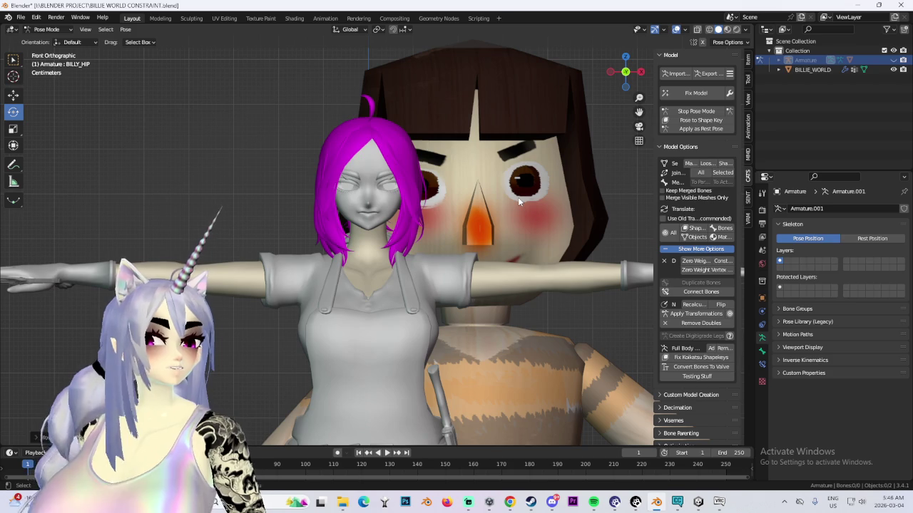
pyautogui.moveTo(474, 231)
pyautogui.mouseDown()
pyautogui.moveTo(449, 245)
pyautogui.moveTo(389, 249)
pyautogui.moveTo(501, 255)
pyautogui.mouseUp()
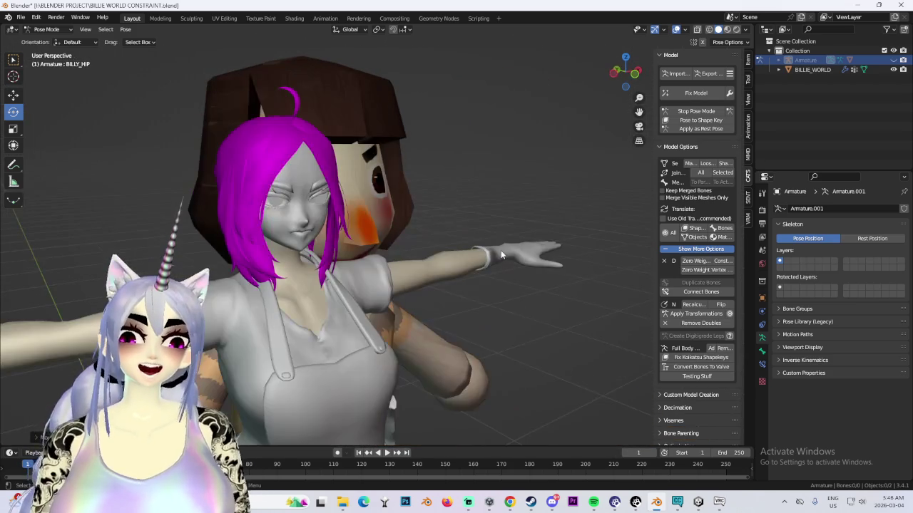
pyautogui.click(633, 76)
pyautogui.scroll(-3, 397, 279)
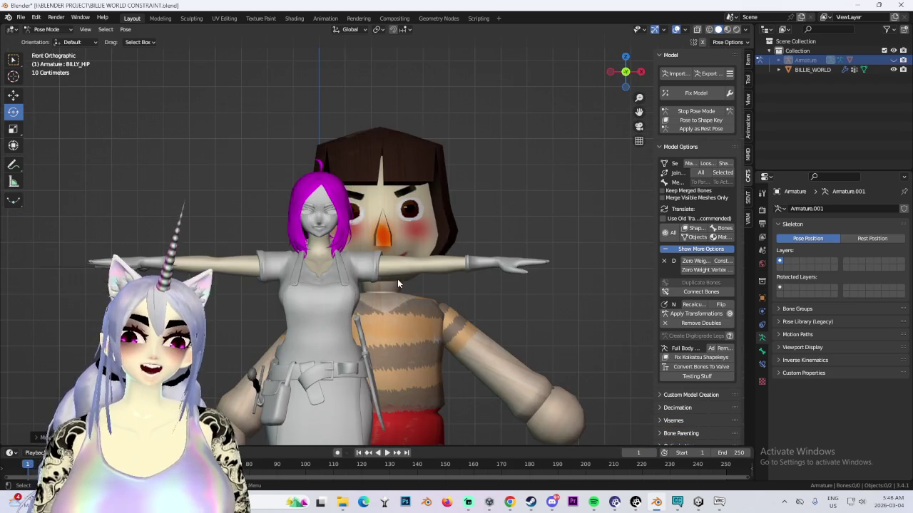
pyautogui.scroll(1, 397, 279)
pyautogui.moveTo(402, 268)
pyautogui.mouseDown()
pyautogui.moveTo(400, 250)
pyautogui.moveTo(415, 270)
pyautogui.moveTo(450, 268)
pyautogui.mouseUp()
pyautogui.scroll(3, 451, 267)
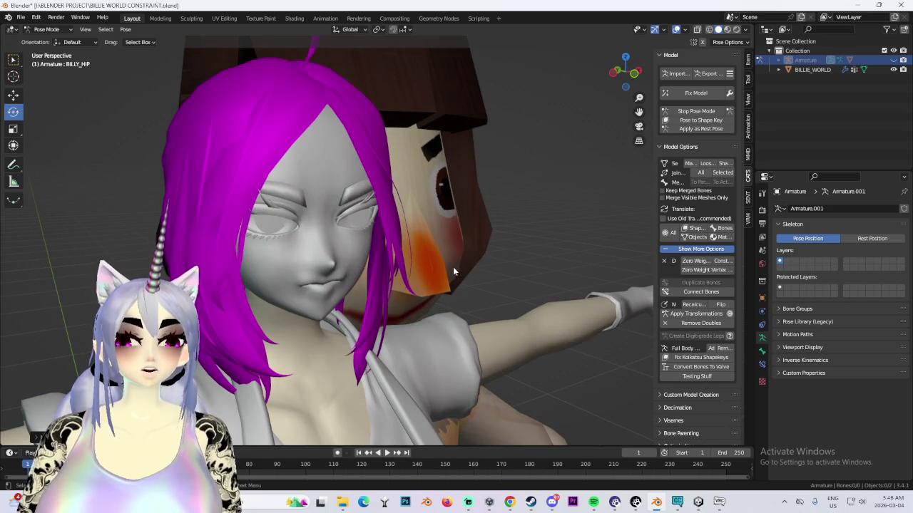
pyautogui.scroll(-4, 468, 261)
pyautogui.scroll(2, 489, 248)
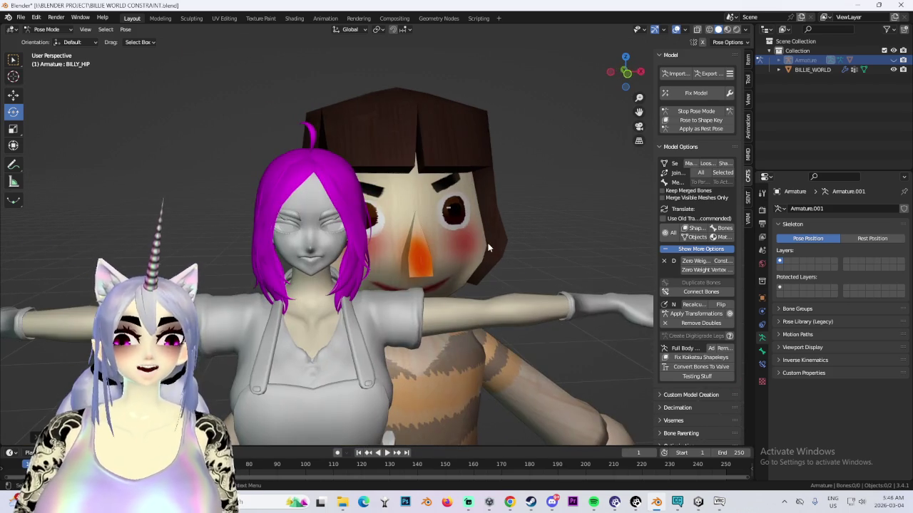
pyautogui.click(626, 74)
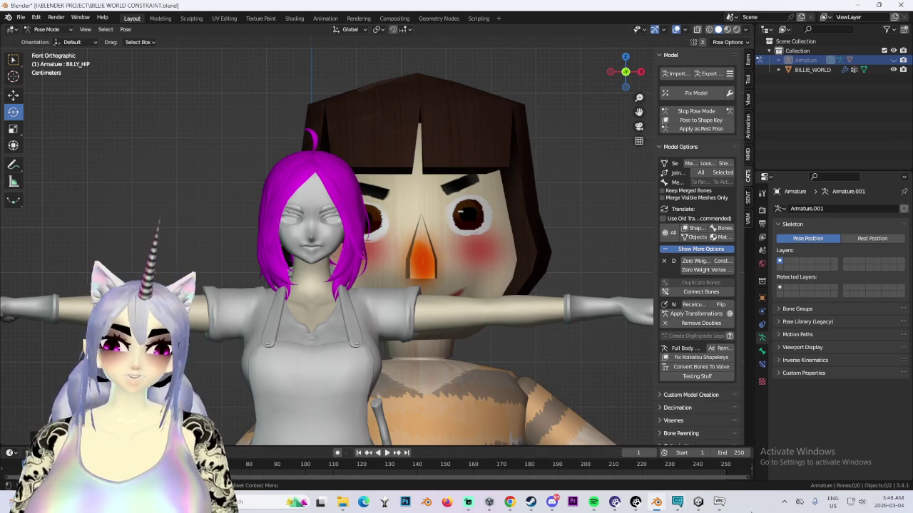
# Return to the Unity editor and select the MILLIE AND BILLIE 22 WORLD DROP avatar.
pyautogui.click(718, 502)
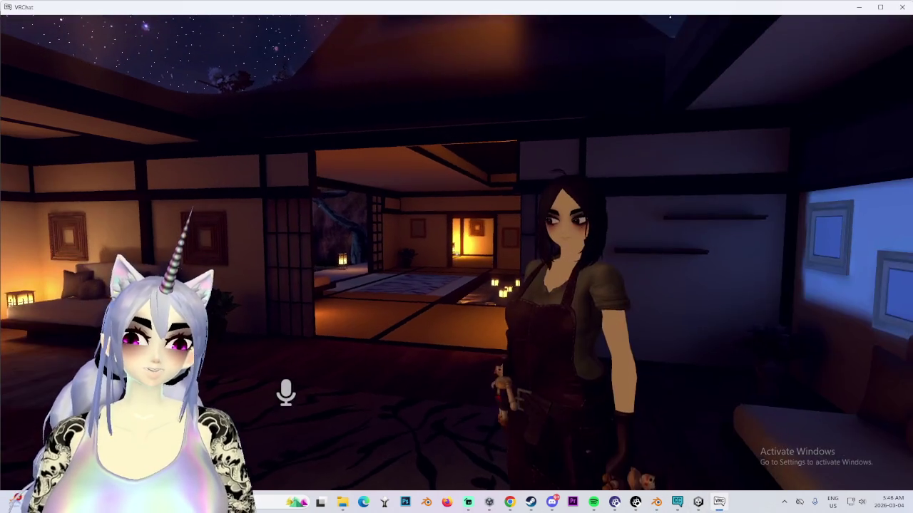
pyautogui.press('super')
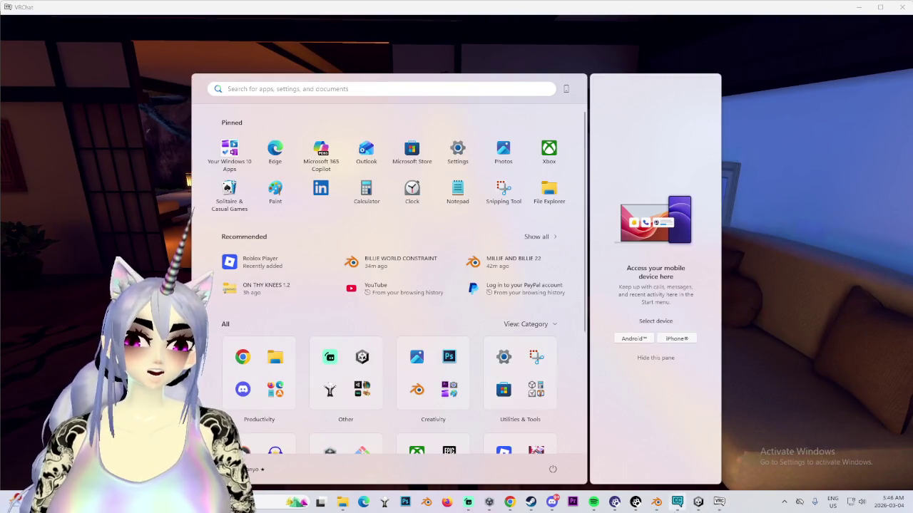
pyautogui.click(693, 504)
pyautogui.click(663, 133)
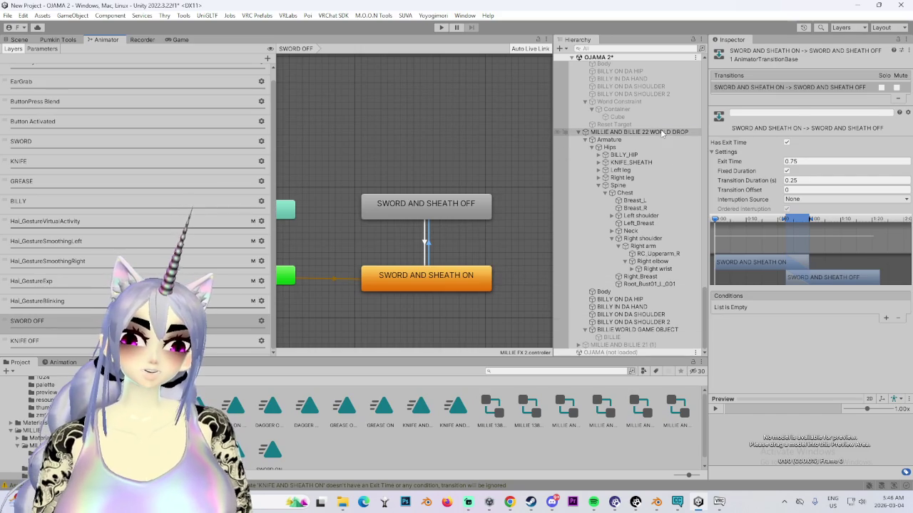
# Open the MILLIE MENU expressions menu and review its BILLY and SCARED controls.
pyautogui.scroll(-10, 738, 341)
pyautogui.scroll(-8, 740, 348)
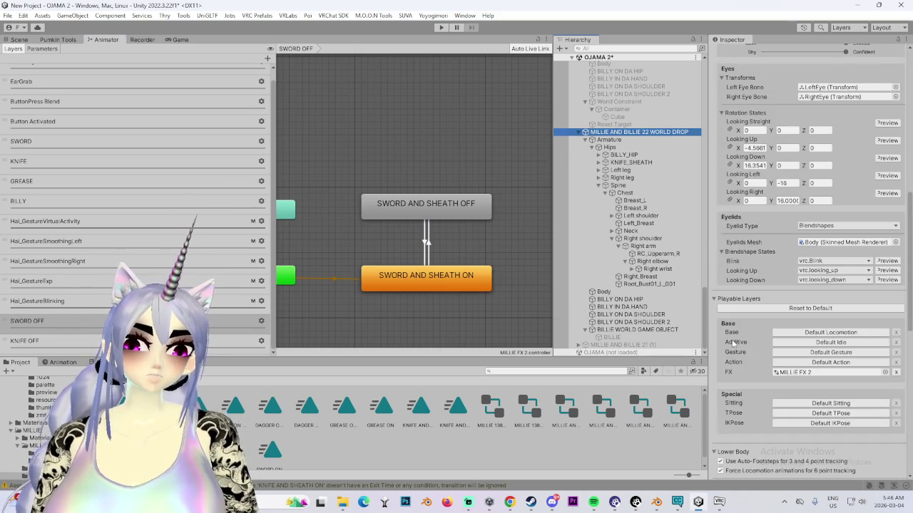
pyautogui.click(821, 328)
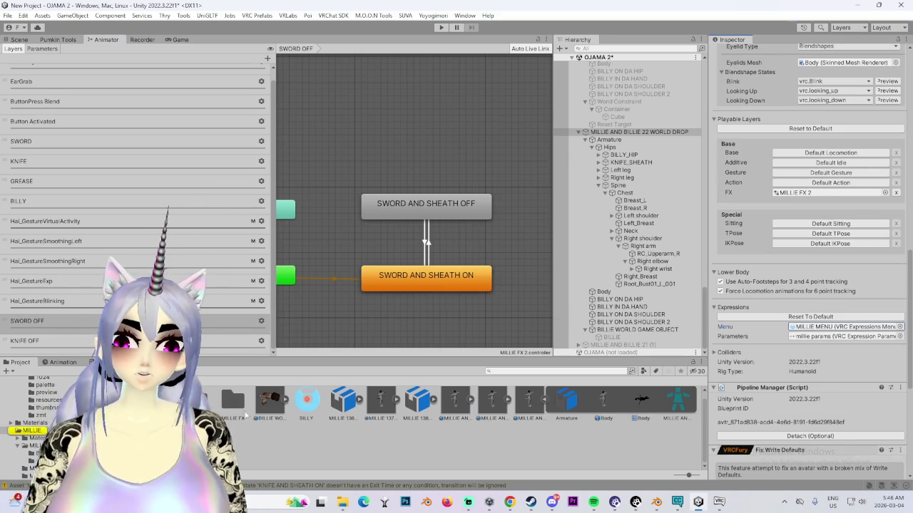
pyautogui.doubleClick(821, 328)
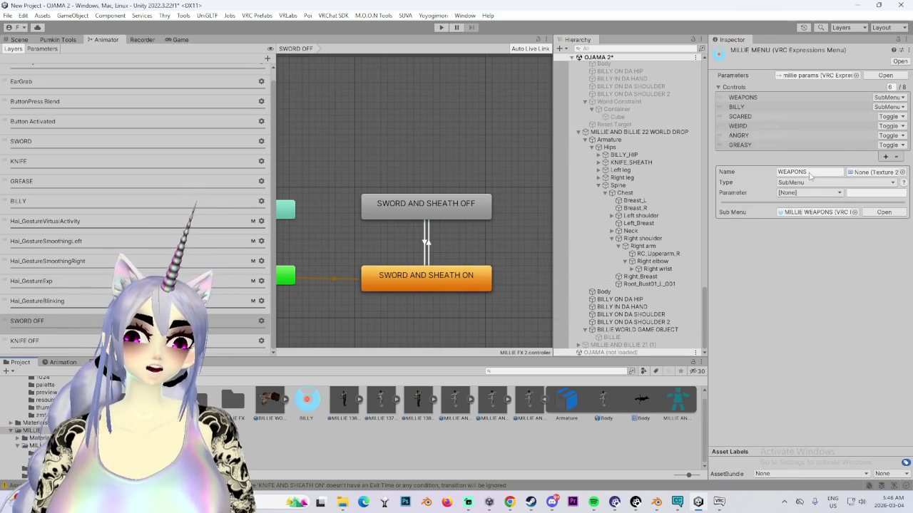
pyautogui.click(752, 106)
pyautogui.click(754, 116)
pyautogui.click(754, 106)
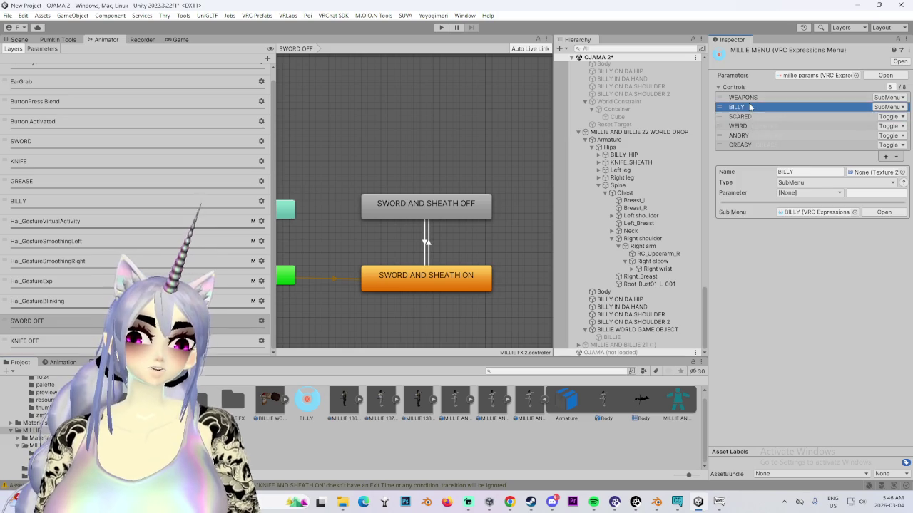
pyautogui.click(813, 212)
# In the BILLY expressions menu, review the BILLY ON SHOULDER and BILLY ON HIP controls.
pyautogui.click(300, 413)
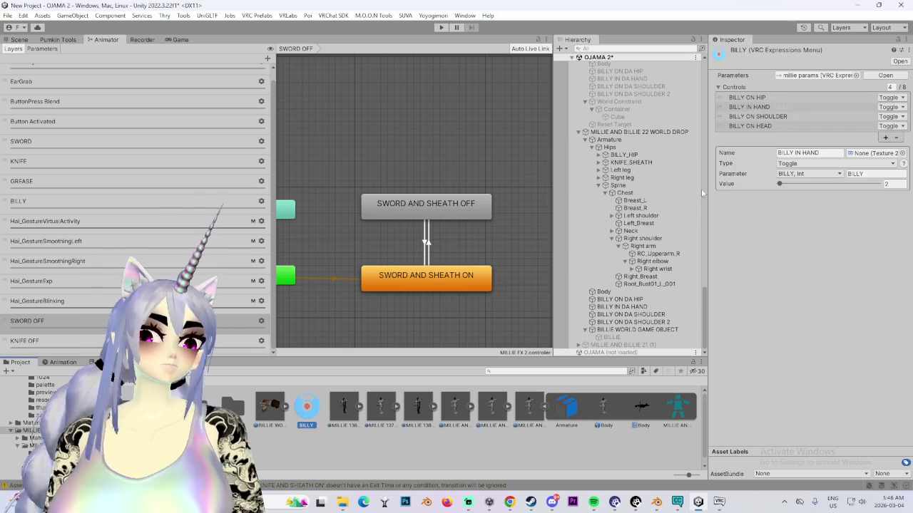
pyautogui.click(750, 125)
pyautogui.click(757, 116)
pyautogui.click(748, 97)
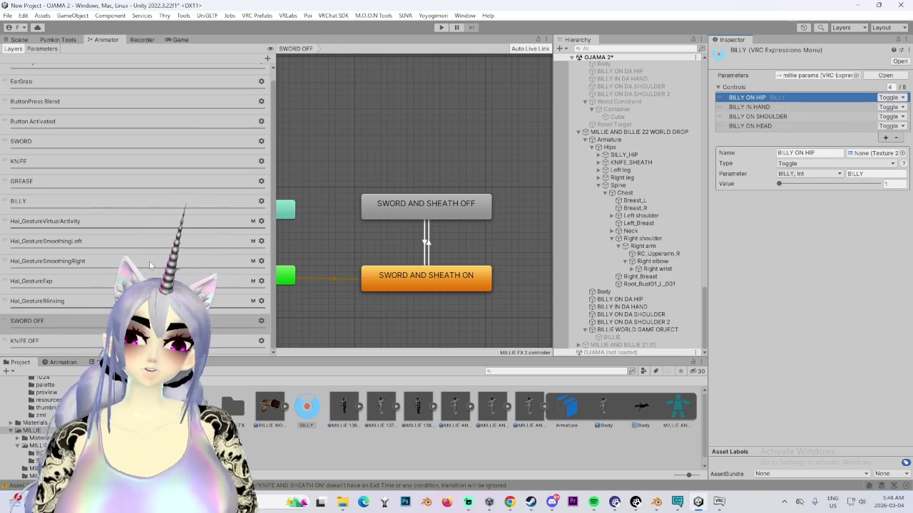
pyautogui.click(107, 201)
# Select the BILLY ON HEAD state and inspect the animation clip in its Motion field.
pyautogui.scroll(-3, 464, 230)
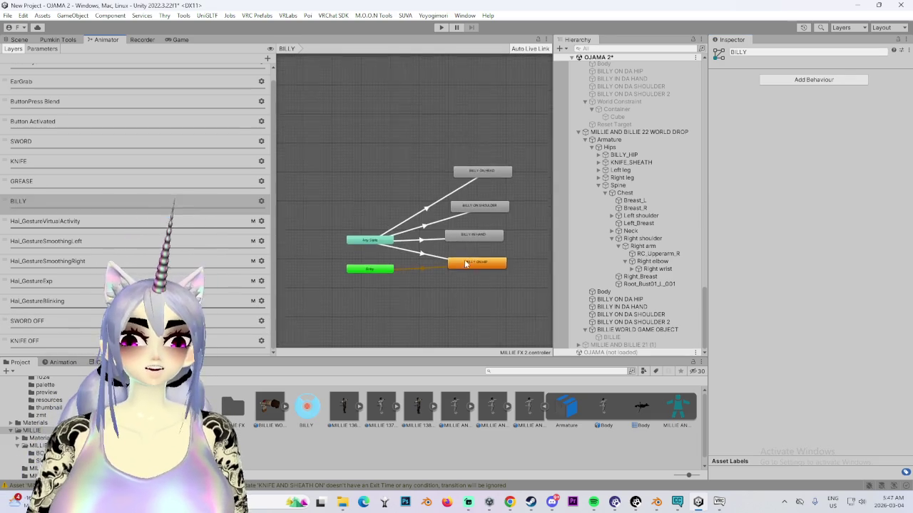
pyautogui.scroll(3, 504, 298)
pyautogui.click(510, 143)
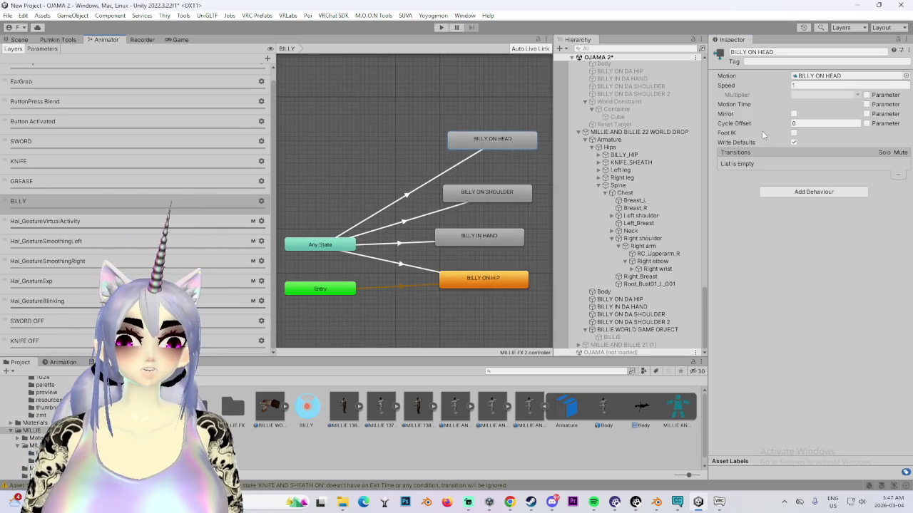
pyautogui.click(820, 75)
pyautogui.click(197, 407)
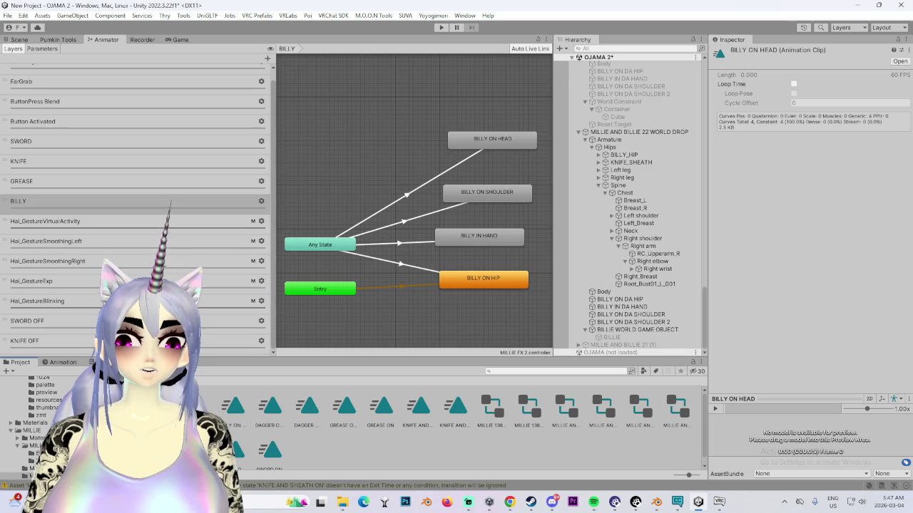
pyautogui.click(62, 362)
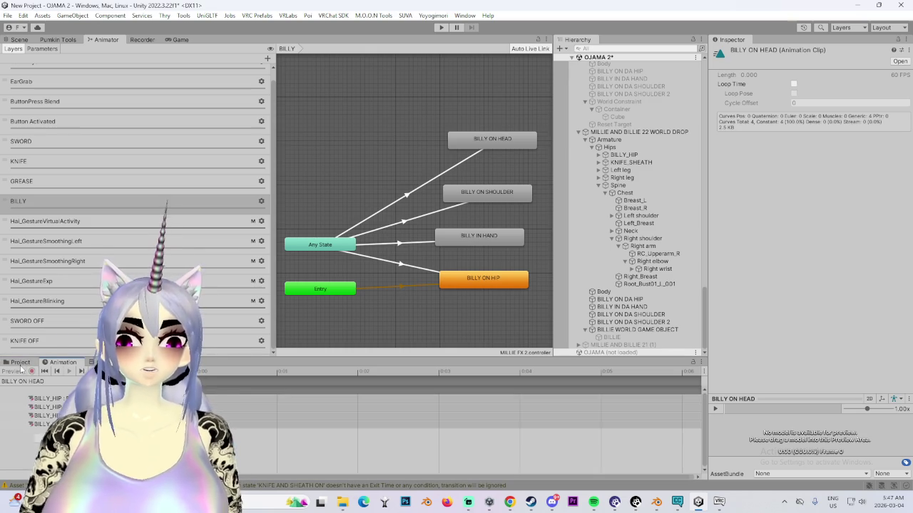
pyautogui.click(20, 362)
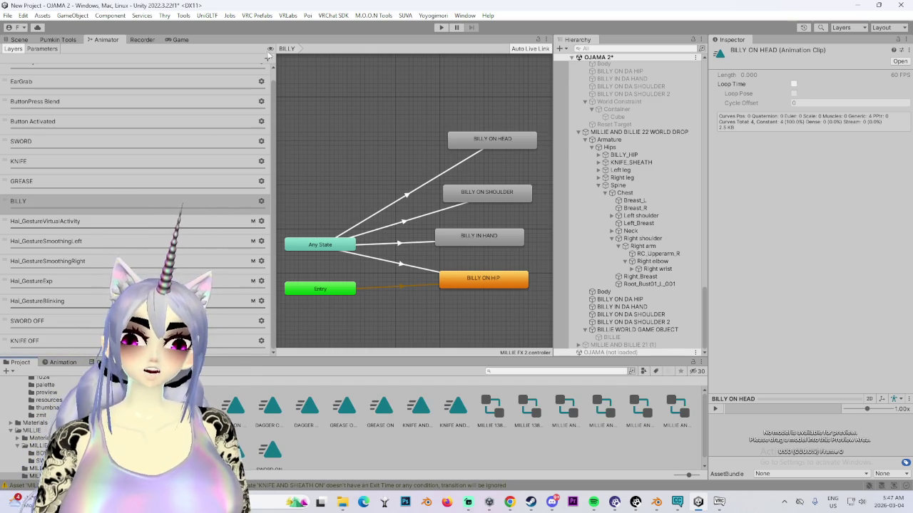
# Check the BILLIE HIDE parameter in the Animator's Parameters list.
pyautogui.click(42, 48)
pyautogui.scroll(-2, 267, 143)
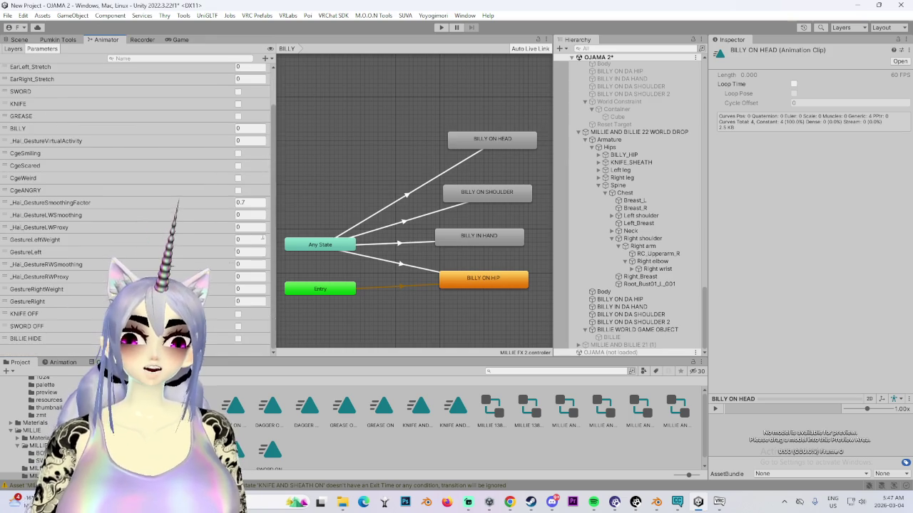
pyautogui.click(42, 340)
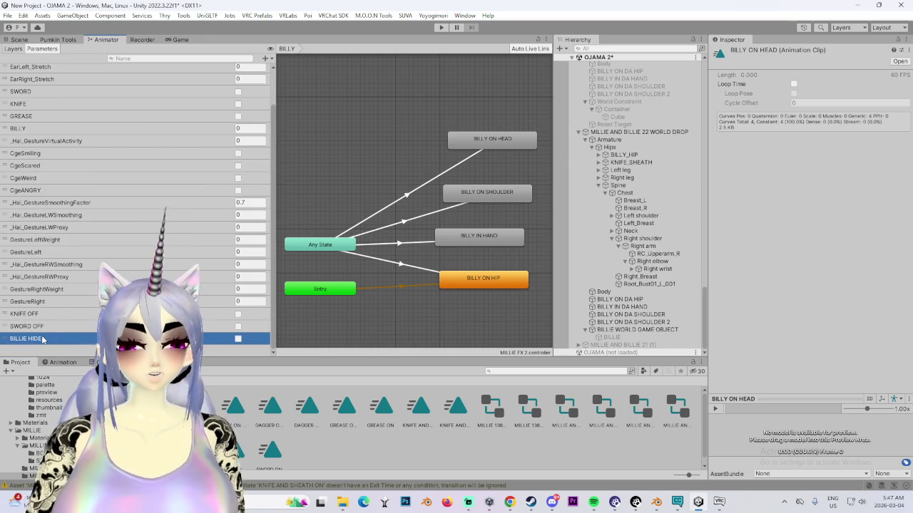
pyautogui.doubleClick(42, 340)
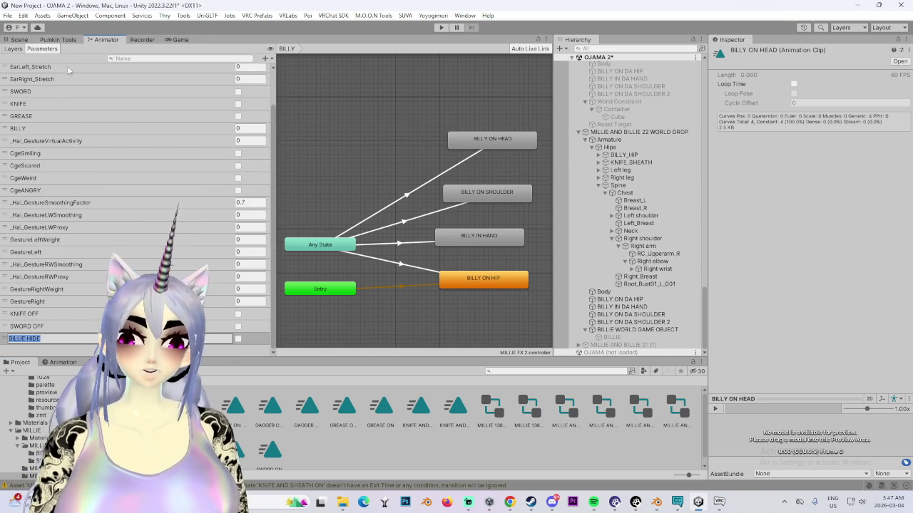
pyautogui.click(14, 49)
pyautogui.scroll(1, 186, 258)
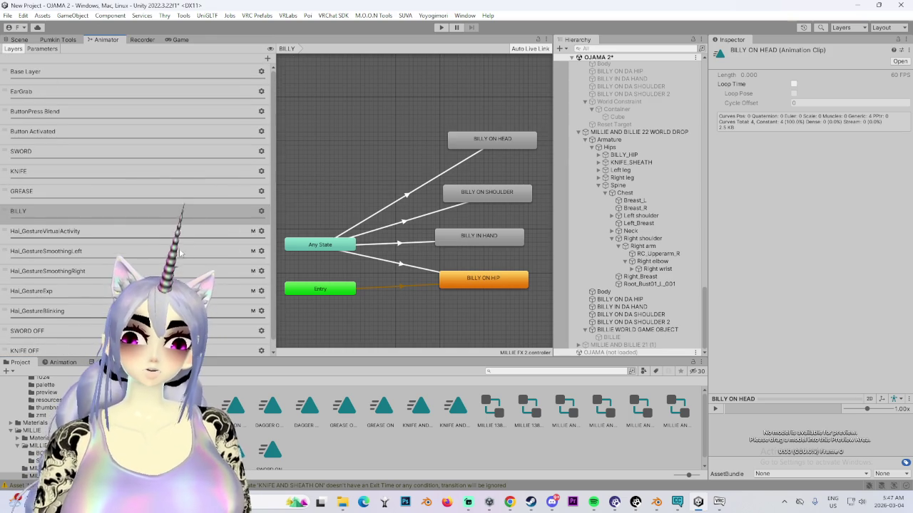
# Add an empty BILLIE HIDE layer with weight 1, then inspect the BILLY IN HAND clip.
pyautogui.click(268, 59)
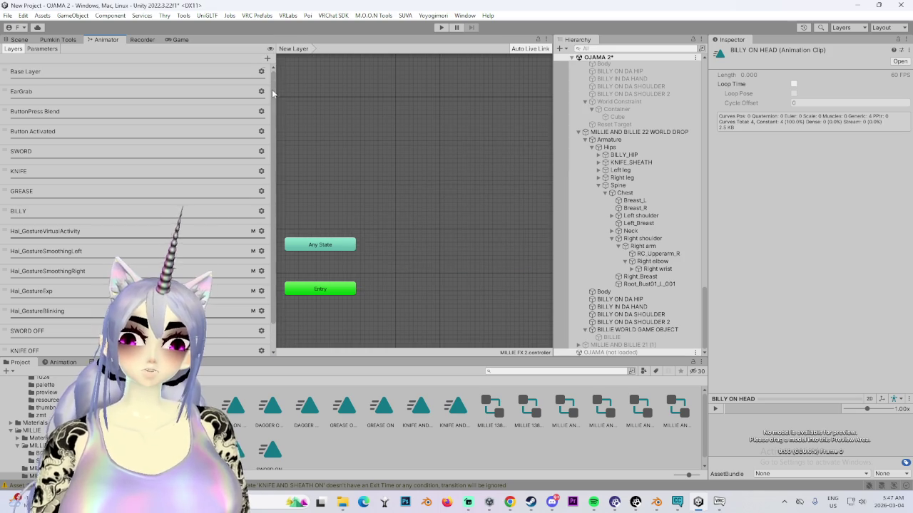
pyautogui.write('BILLIE HIDE')
pyautogui.press('Return')
pyautogui.click(261, 341)
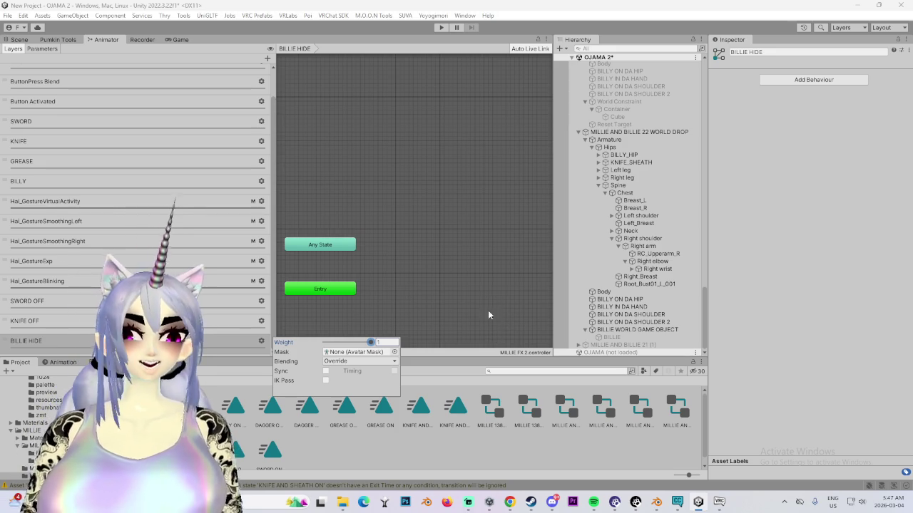
pyautogui.click(269, 345)
pyautogui.click(261, 341)
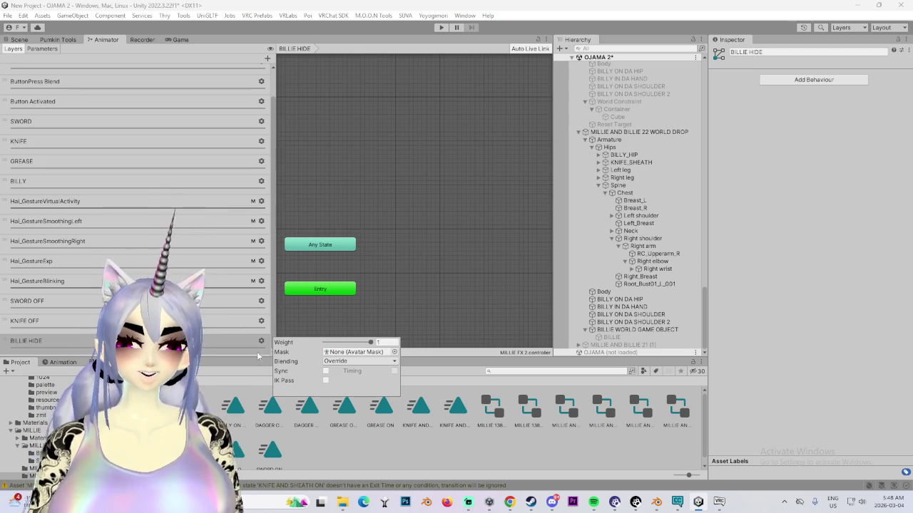
pyautogui.click(228, 403)
pyautogui.click(196, 407)
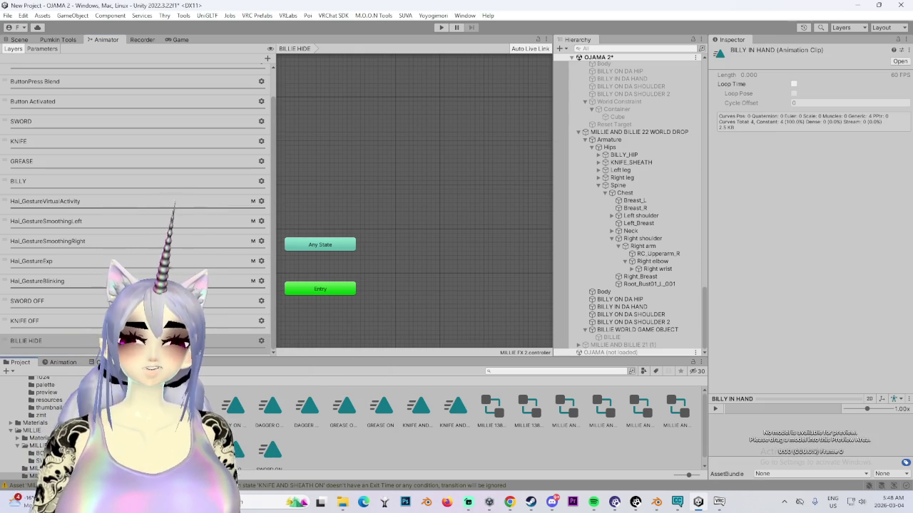
pyautogui.click(859, 8)
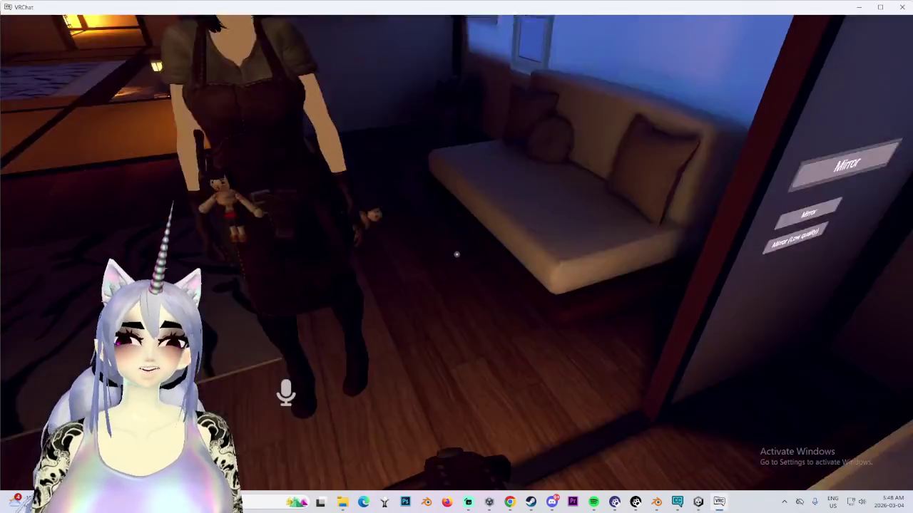
# Bring Blender forward, then open GLABGOGABULAB 2077.jpg from the Desktop folder in File Explorer.
pyautogui.press('super')
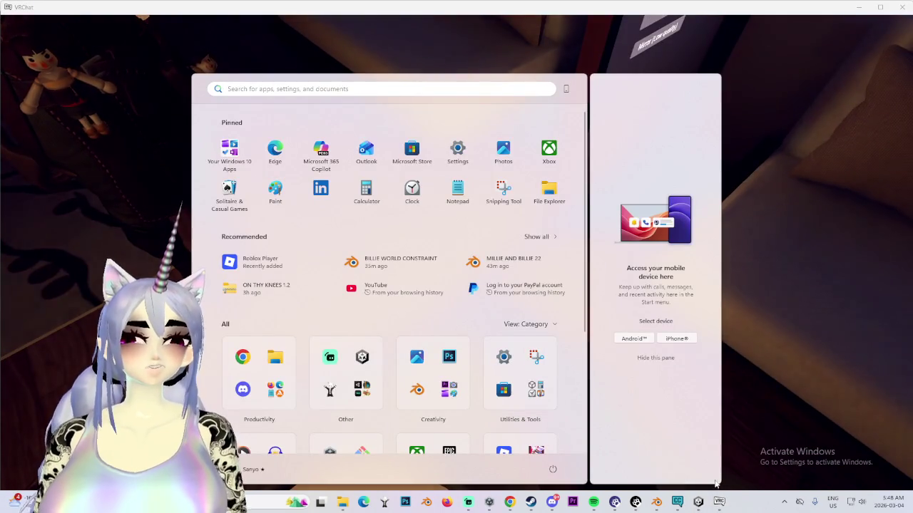
pyautogui.moveTo(346, 505)
pyautogui.click(291, 452)
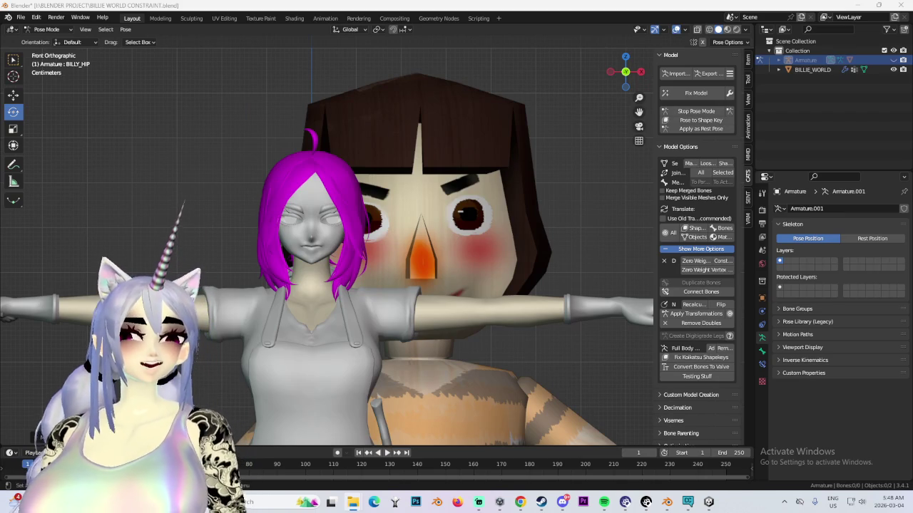
pyautogui.press('super+e')
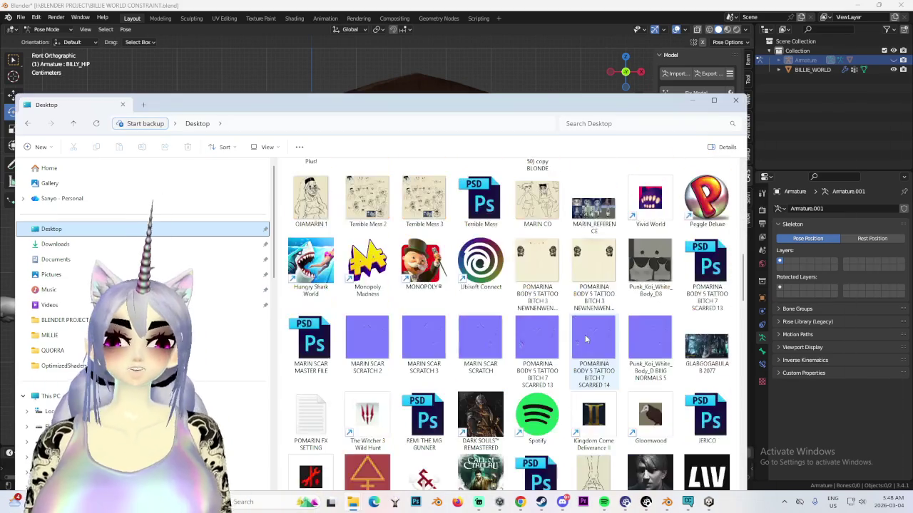
pyautogui.scroll(-2, 587, 335)
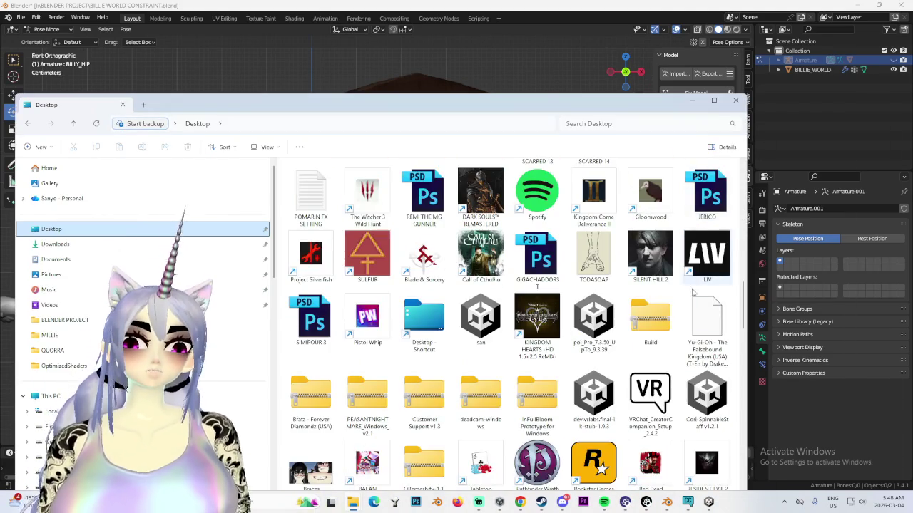
pyautogui.scroll(2, 641, 320)
pyautogui.click(712, 339)
pyautogui.doubleClick(713, 340)
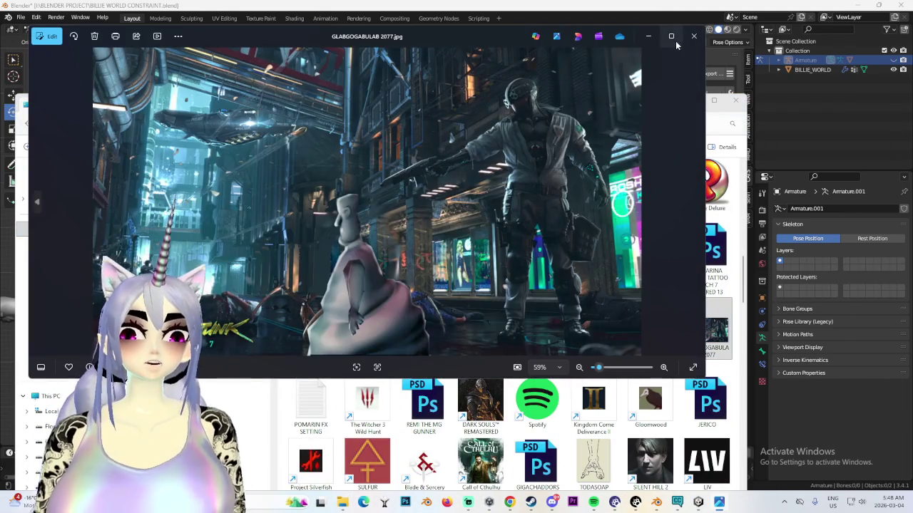
# Maximize GLABGOGABULAB 2077.jpg in Photos, play The Globglogabgalab video in Chrome, then close Photos.
pyautogui.click(674, 39)
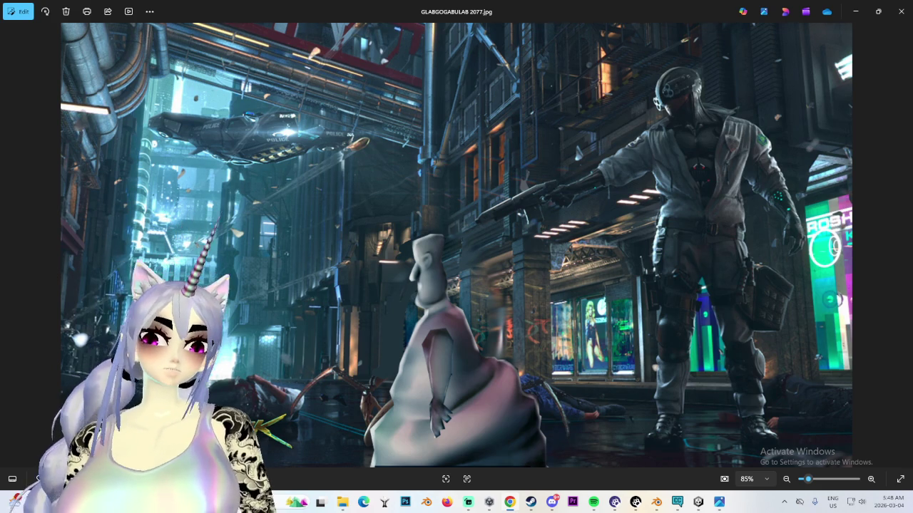
pyautogui.hotkey('alt', 'Tab')
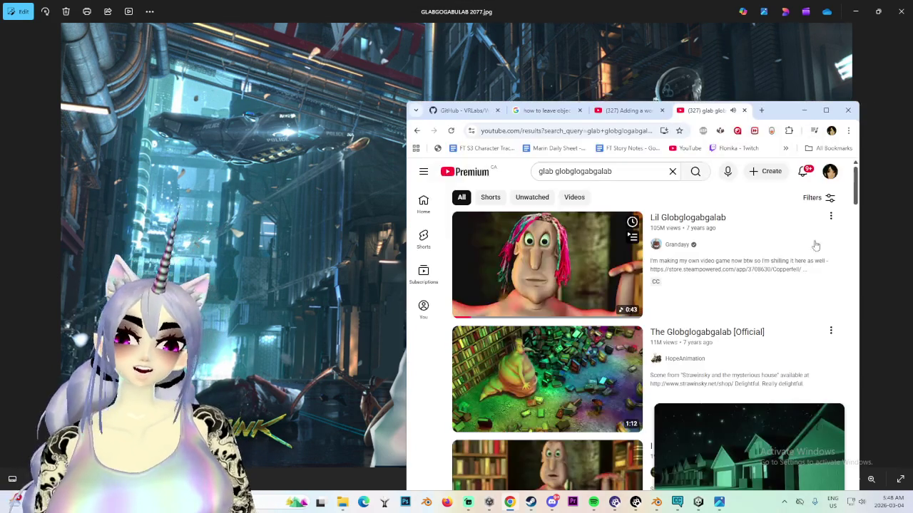
pyautogui.click(601, 365)
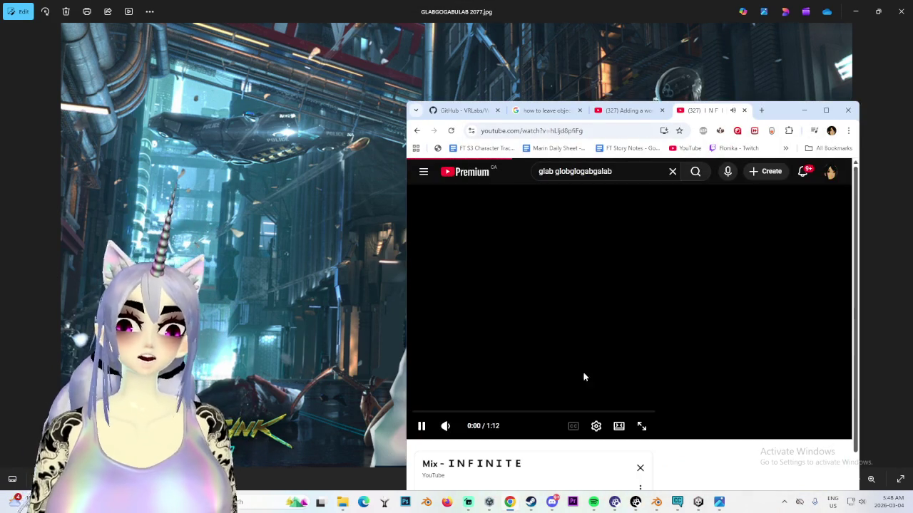
pyautogui.moveTo(468, 432); pyautogui.dragTo(528, 375)
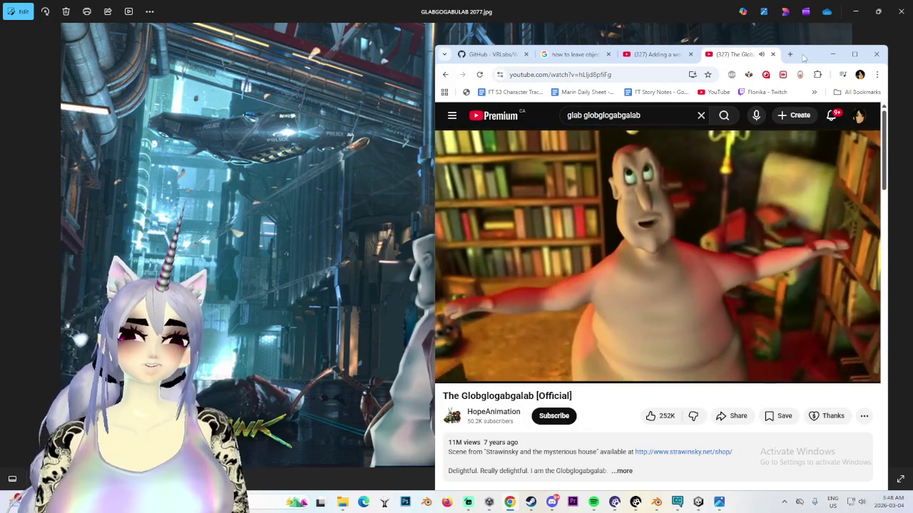
pyautogui.hotkey('alt', 'Tab')
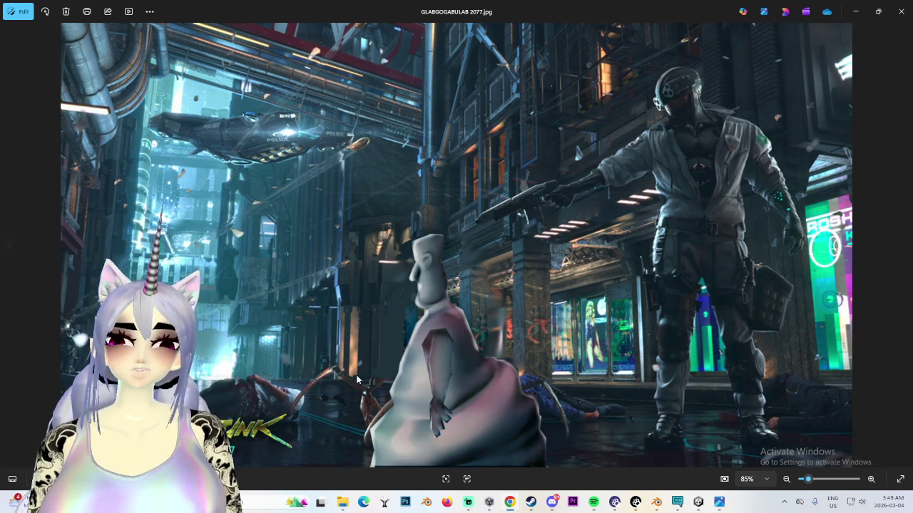
pyautogui.click(900, 11)
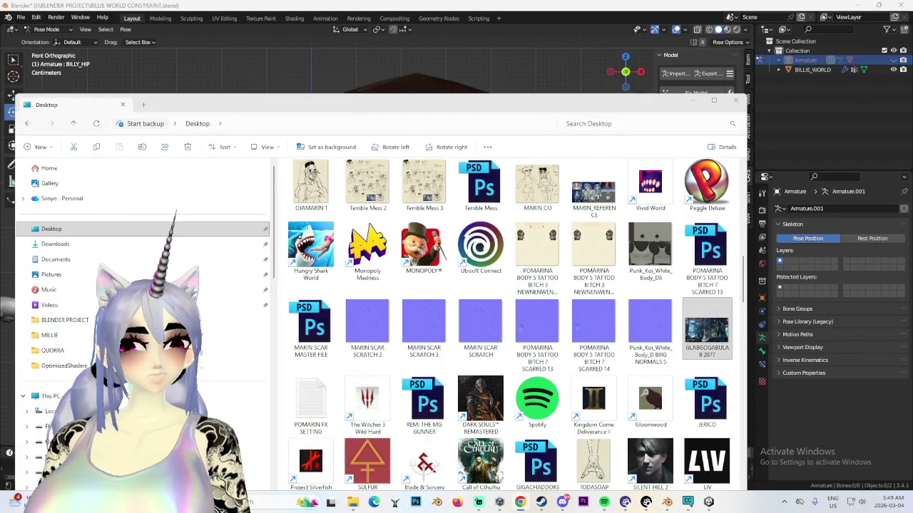
# In Blender, zoom out and orbit around both rigged characters, then switch back to Unity.
pyautogui.click(667, 502)
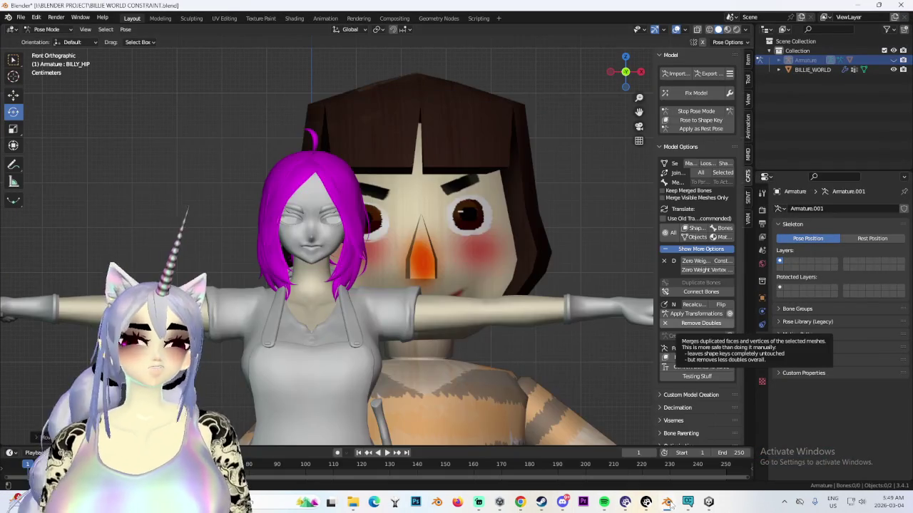
pyautogui.click(668, 502)
pyautogui.click(668, 502)
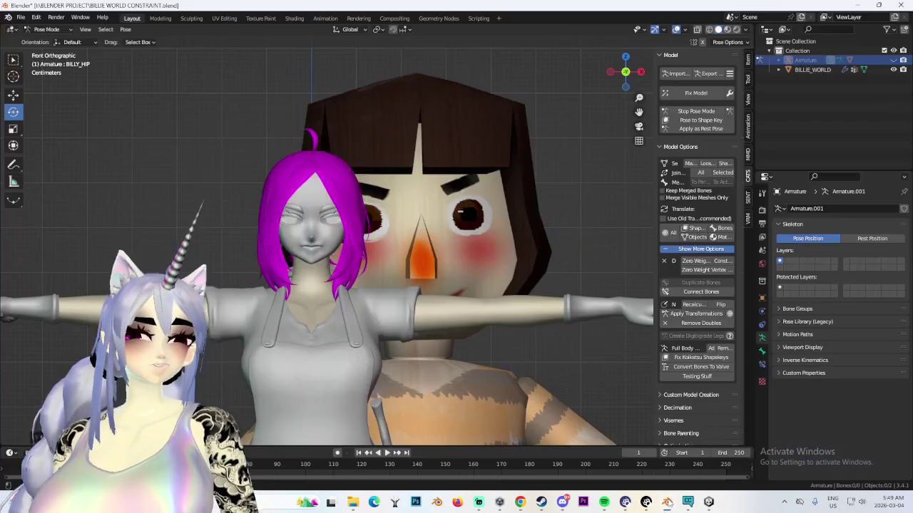
pyautogui.scroll(-4, 420, 239)
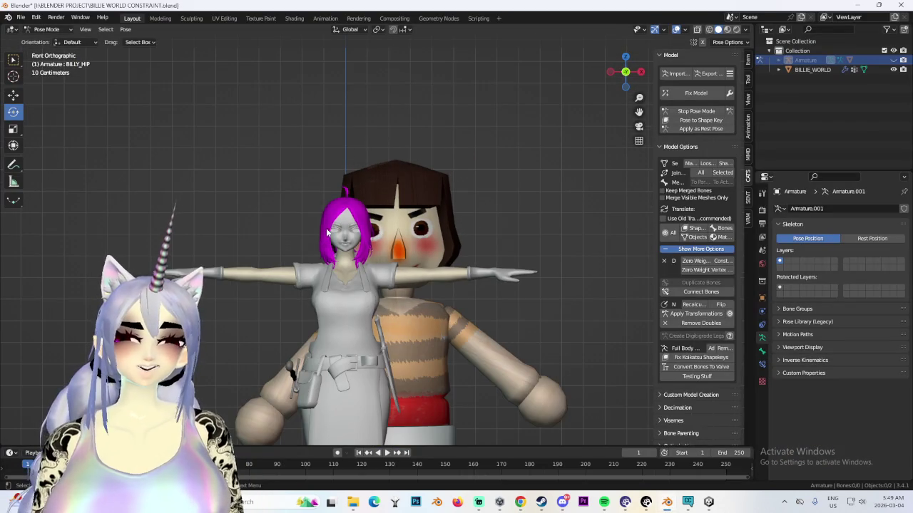
pyautogui.moveTo(328, 232); pyautogui.dragTo(496, 313)
pyautogui.hotkey('alt', 'Tab')
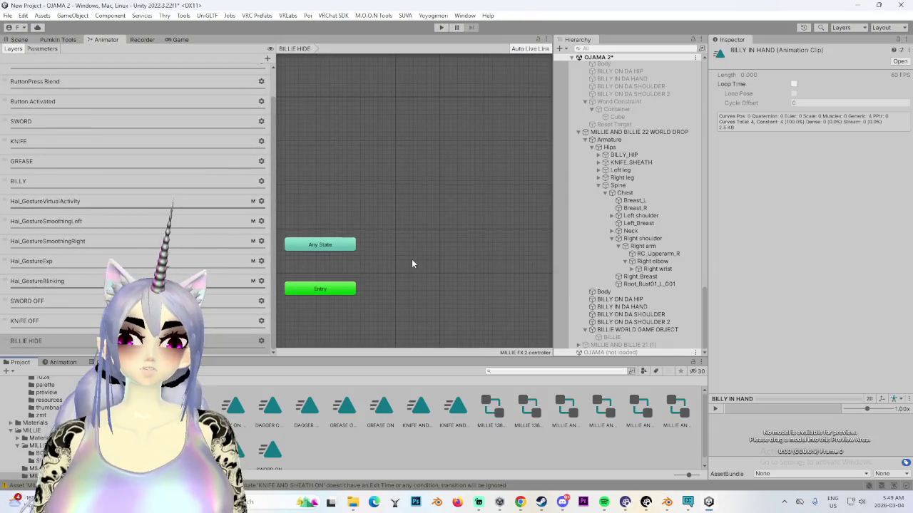
pyautogui.click(430, 440)
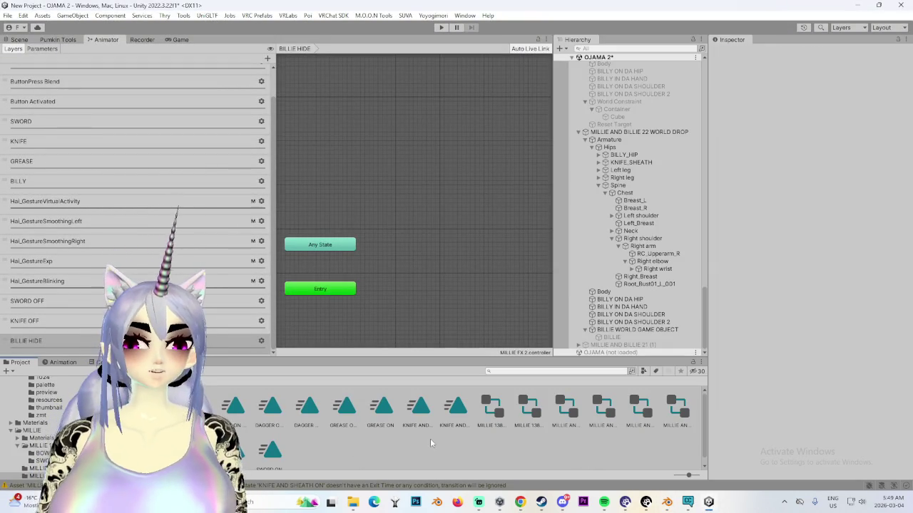
pyautogui.click(233, 448)
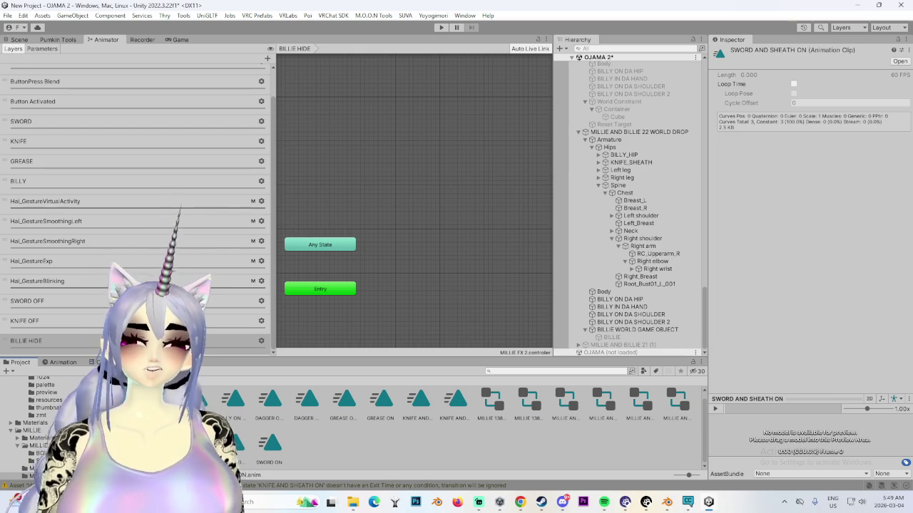
pyautogui.click(241, 445)
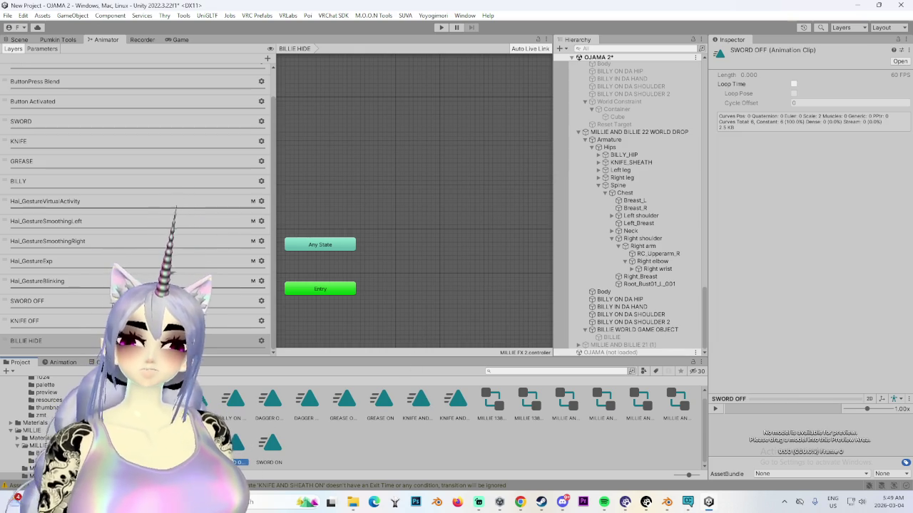
pyautogui.click(42, 301)
pyautogui.click(442, 239)
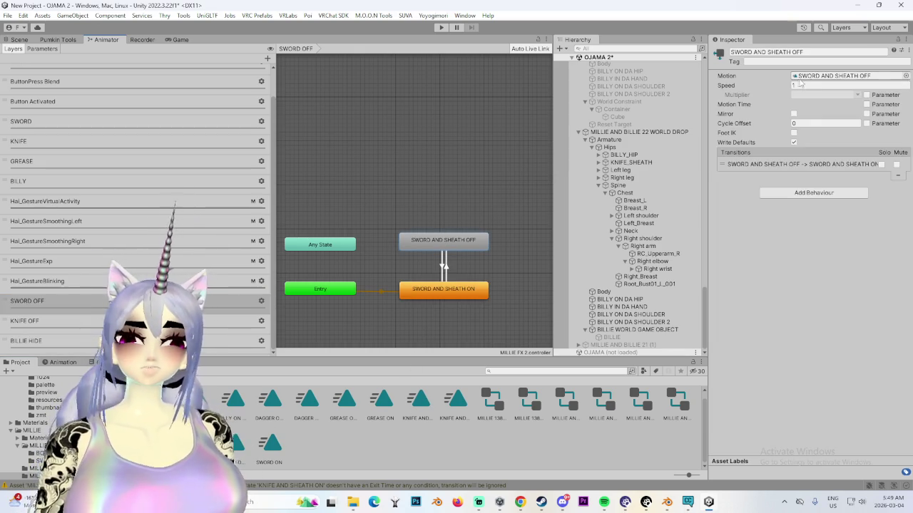
pyautogui.click(52, 360)
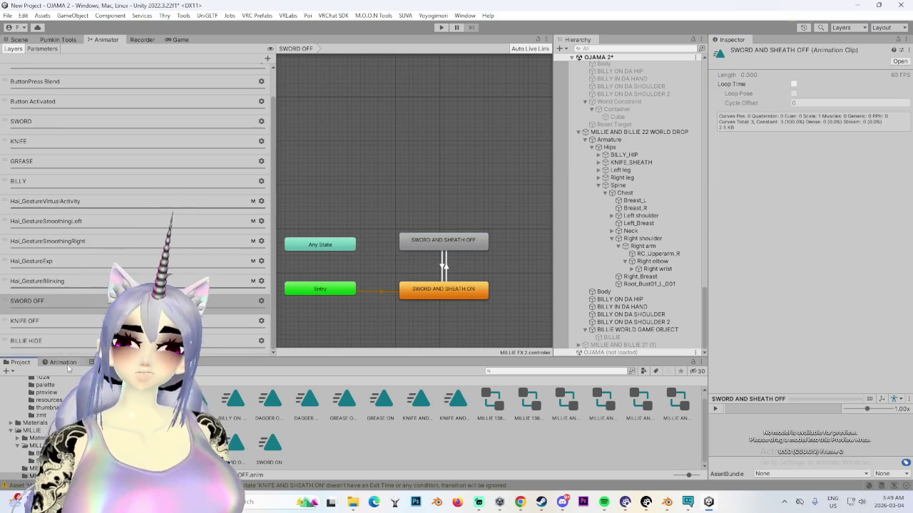
pyautogui.click(66, 363)
pyautogui.click(30, 398)
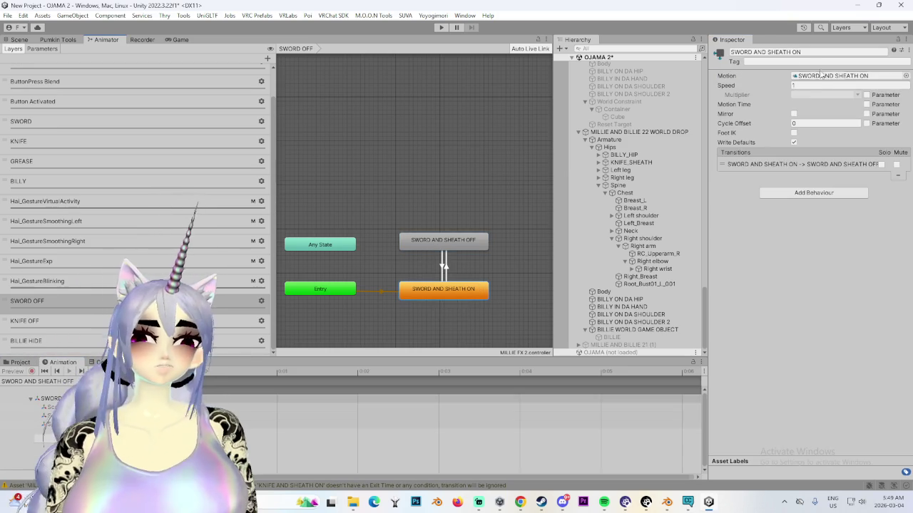
pyautogui.click(27, 362)
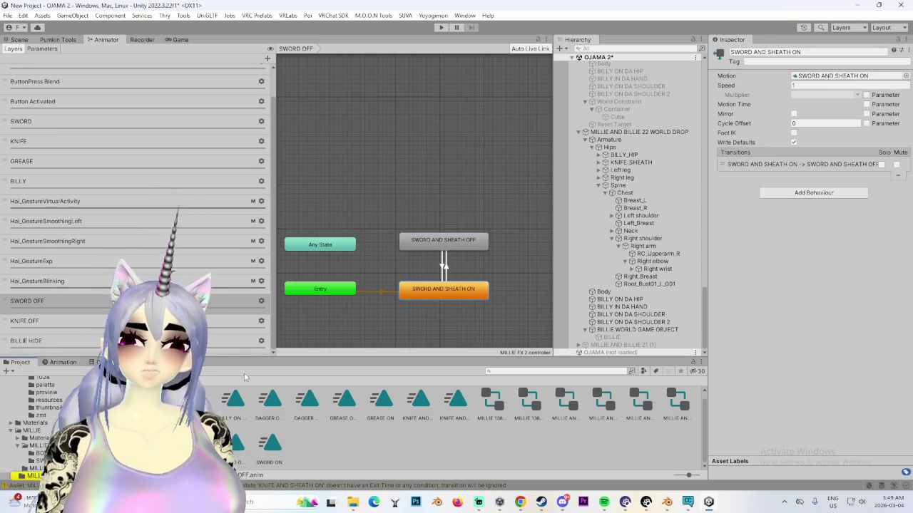
pyautogui.click(63, 363)
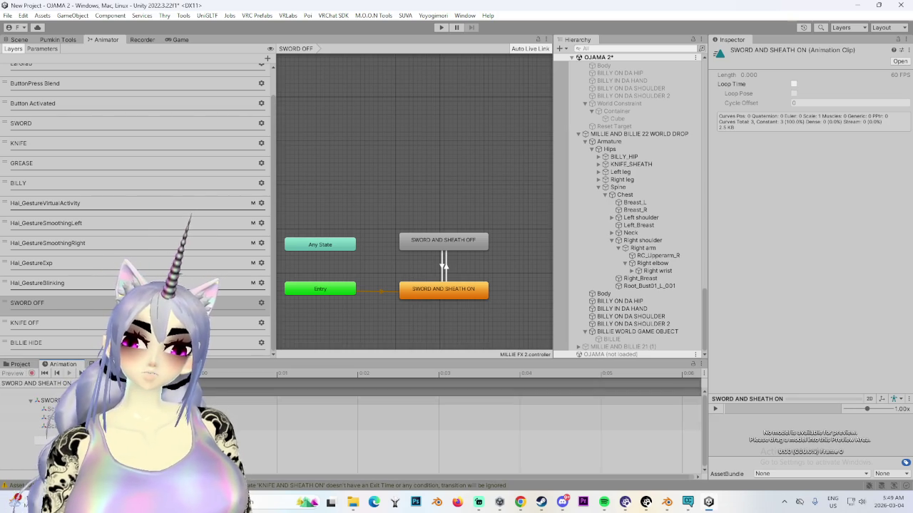
pyautogui.click(26, 342)
pyautogui.click(20, 363)
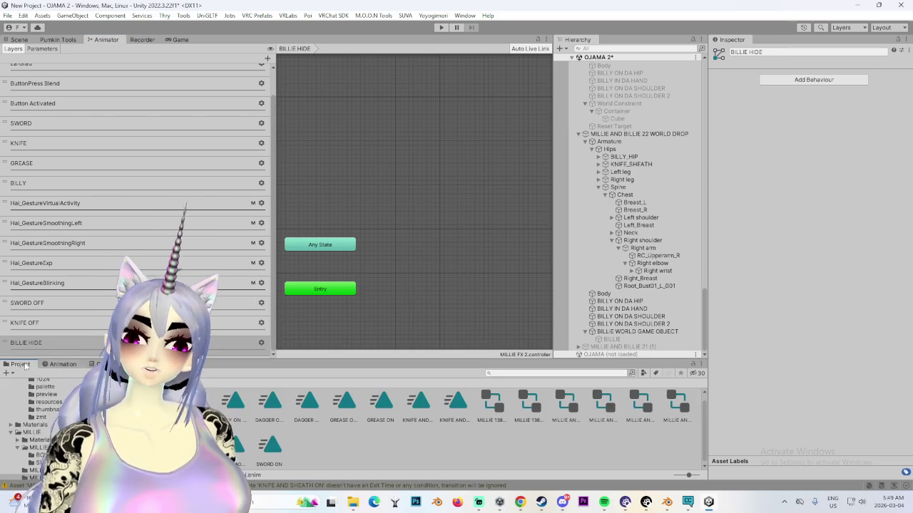
# Duplicate the WORLD DROP avatar with Ctrl+D and delete both MILLIE AND BILLIE 21 copies.
pyautogui.click(669, 134)
pyautogui.hotkey('alt', 'shift', 'a')
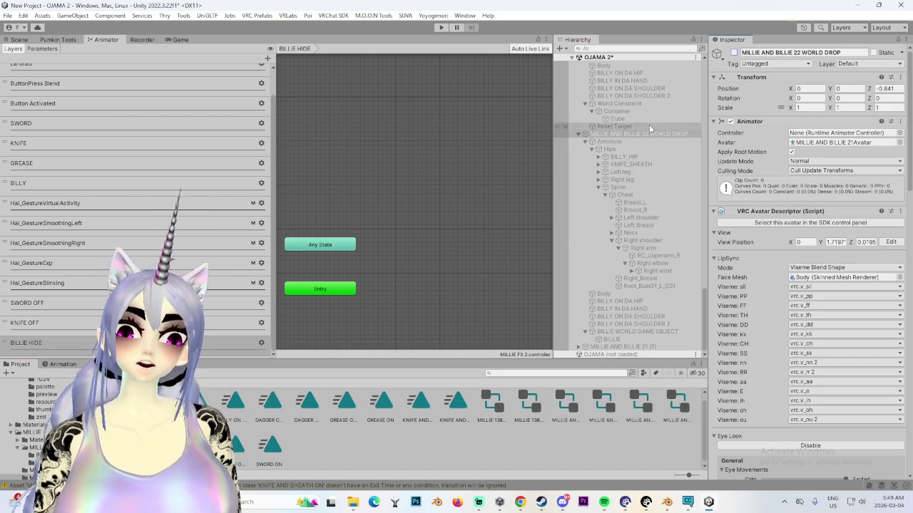
pyautogui.hotkey('ctrl', 'd')
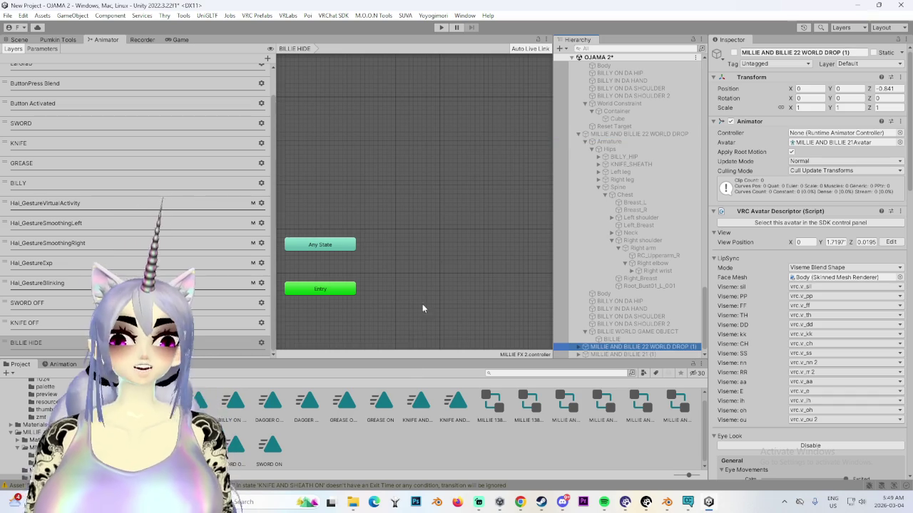
pyautogui.click(641, 355)
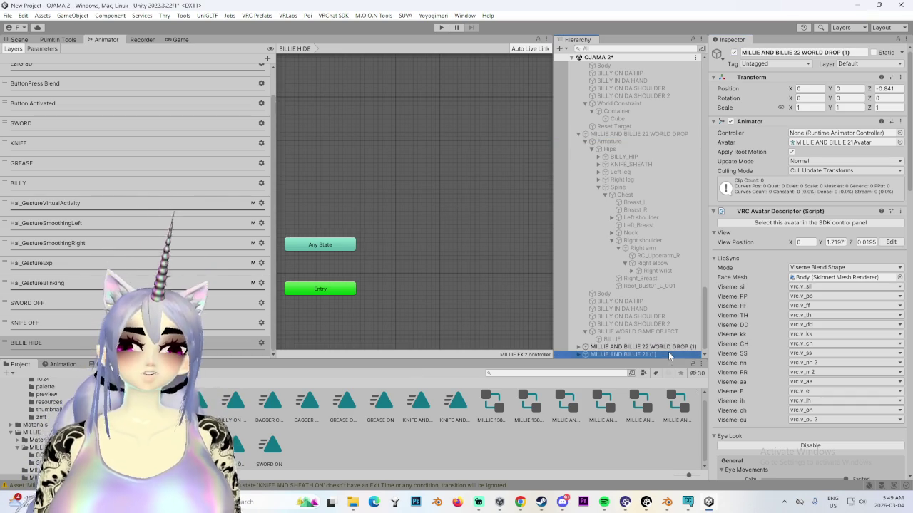
pyautogui.rightClick(669, 354)
pyautogui.click(698, 176)
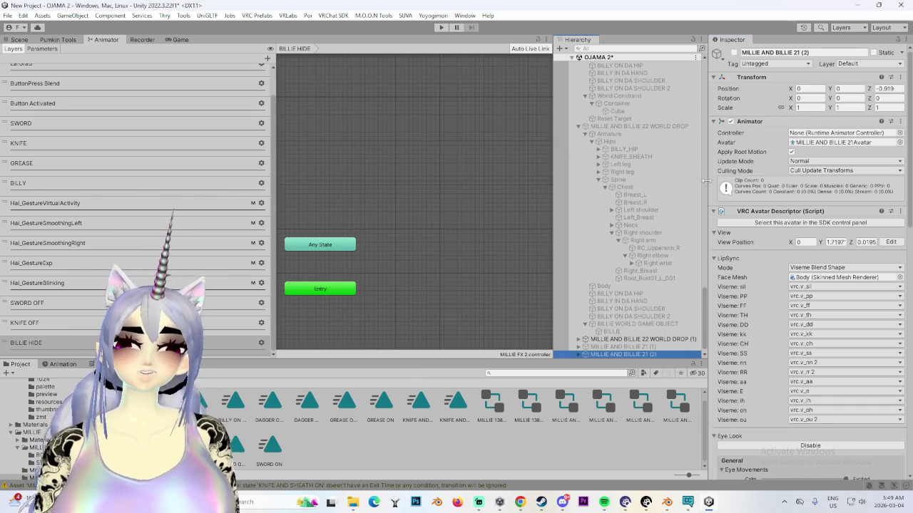
pyautogui.keyDown('shift'); pyautogui.click(660, 354); pyautogui.keyUp('shift')
pyautogui.rightClick(660, 354)
pyautogui.click(708, 181)
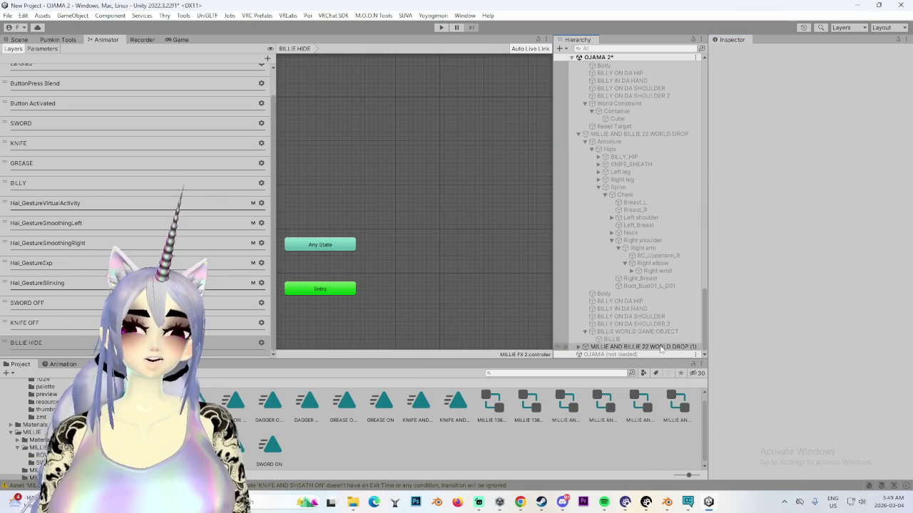
pyautogui.click(663, 347)
# Show the characters in the Scene view from the front, selecting the original and duplicated avatars.
pyautogui.scroll(3, 628, 289)
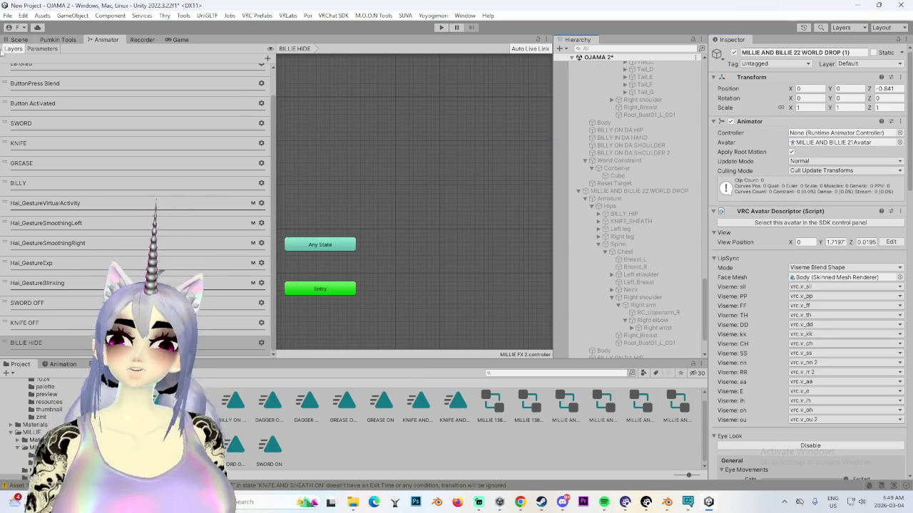
pyautogui.click(18, 40)
pyautogui.moveTo(450, 271)
pyautogui.mouseDown()
pyautogui.moveTo(322, 228)
pyautogui.moveTo(299, 238)
pyautogui.mouseUp()
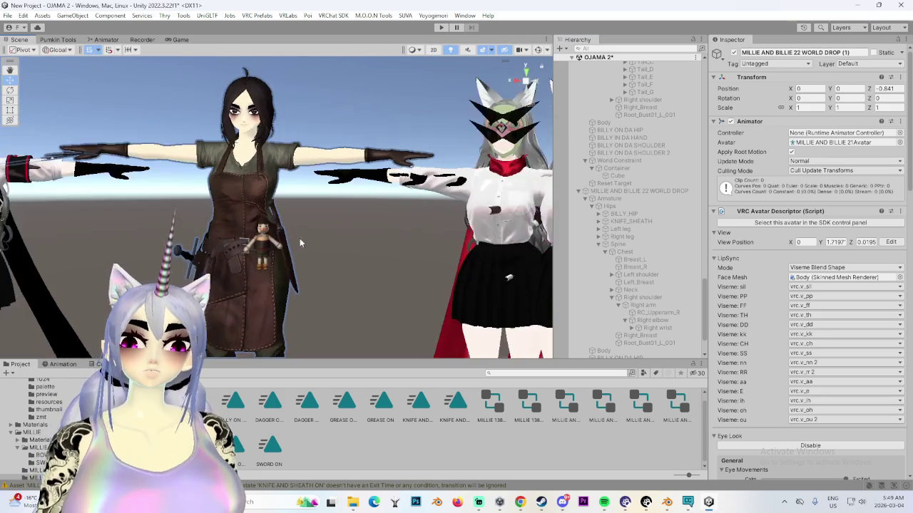
pyautogui.click(514, 80)
pyautogui.click(638, 191)
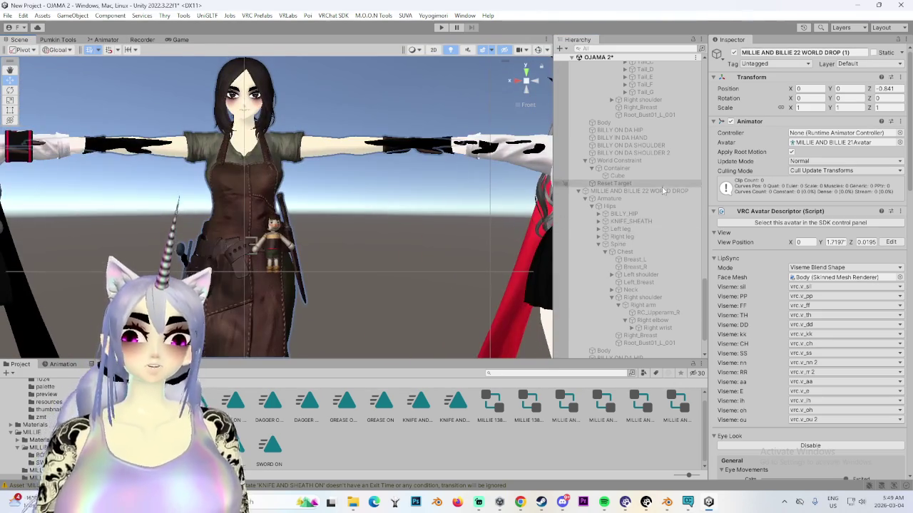
pyautogui.scroll(-3, 639, 316)
pyautogui.click(680, 347)
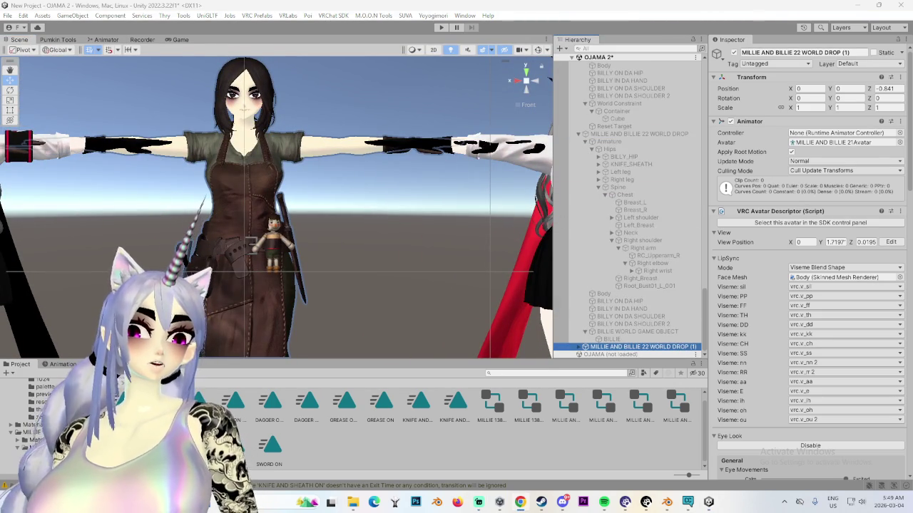
pyautogui.click(520, 502)
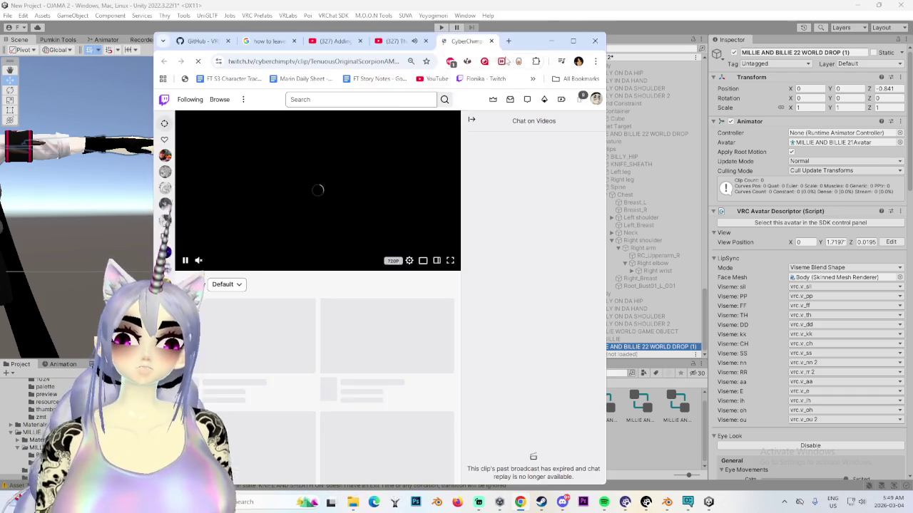
# Play the Twitch clip 'Puss in Boots ERP-wait where's he going....' full screen in Chrome.
pyautogui.click(474, 41)
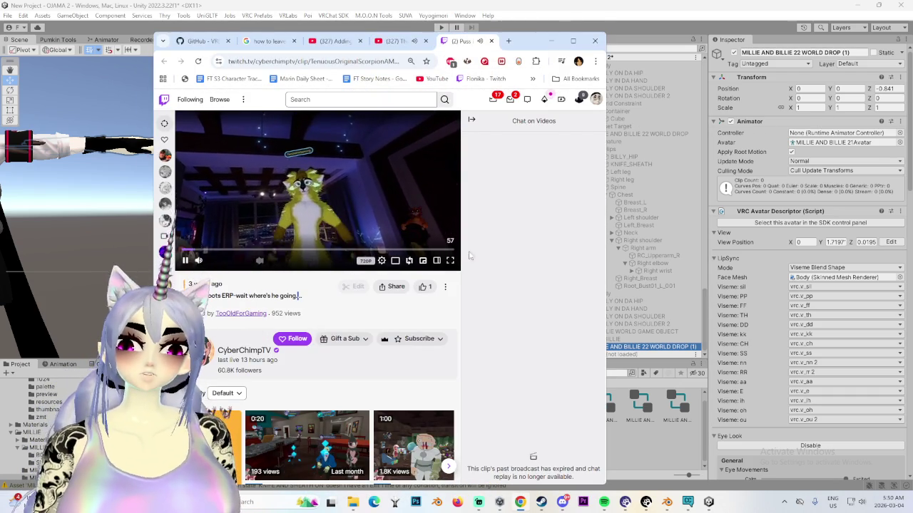
pyautogui.click(450, 260)
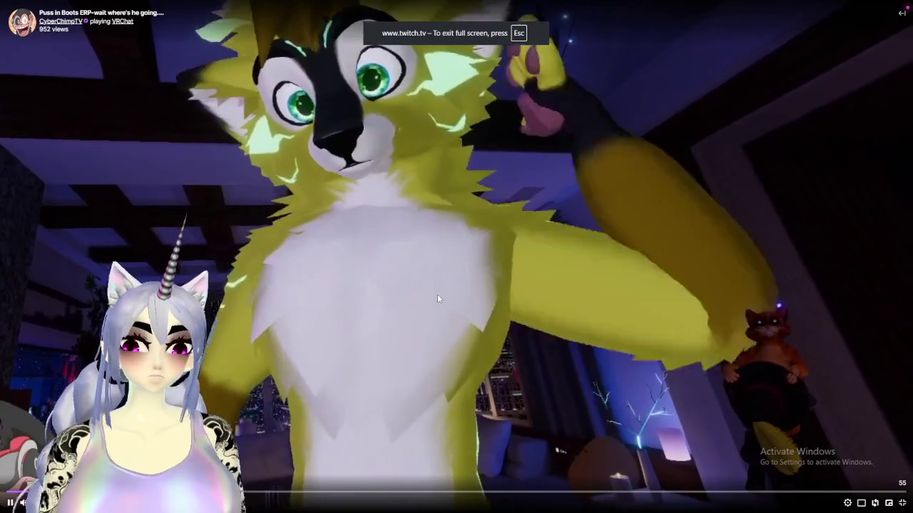
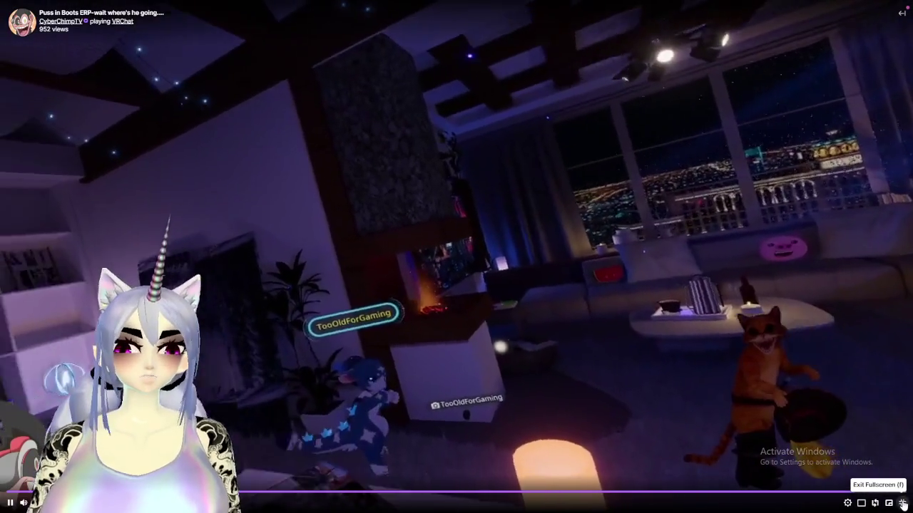
# Leave the Twitch clip's fullscreen, close its tab, and switch back to the Unity editor.
pyautogui.click(901, 503)
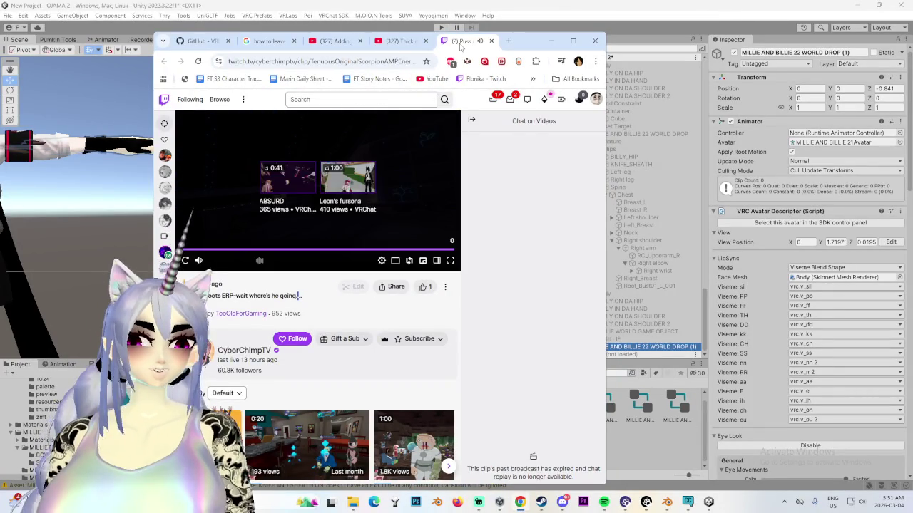
pyautogui.middleClick(454, 44)
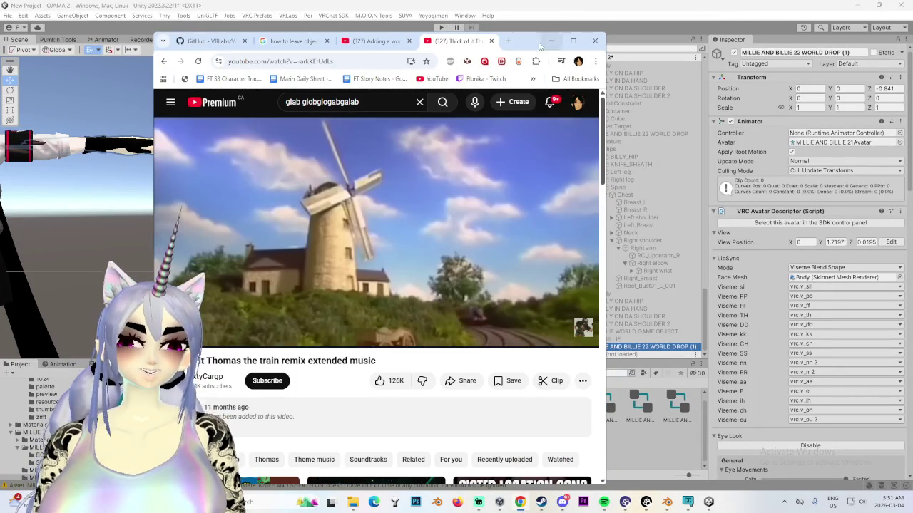
pyautogui.hotkey('alt', 'Tab')
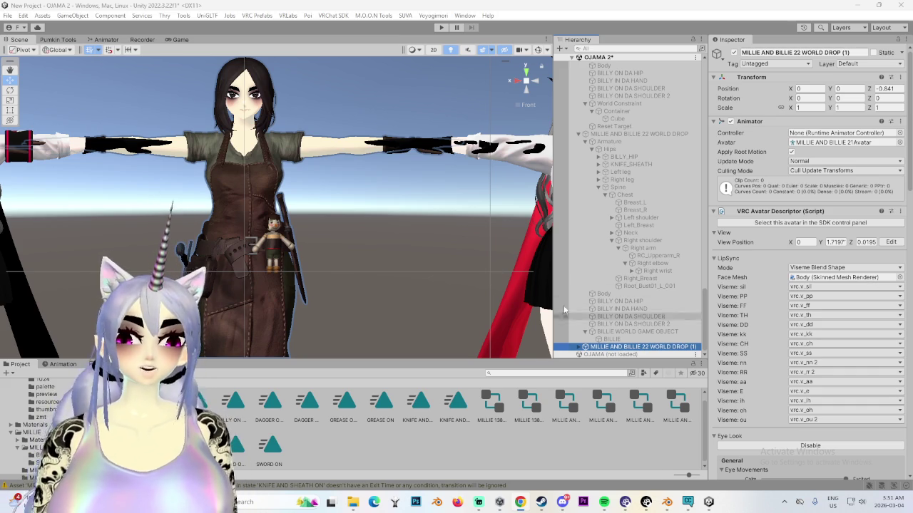
# Create a New Animation clip inside the MILLIE FX folder.
pyautogui.scroll(-3, 416, 309)
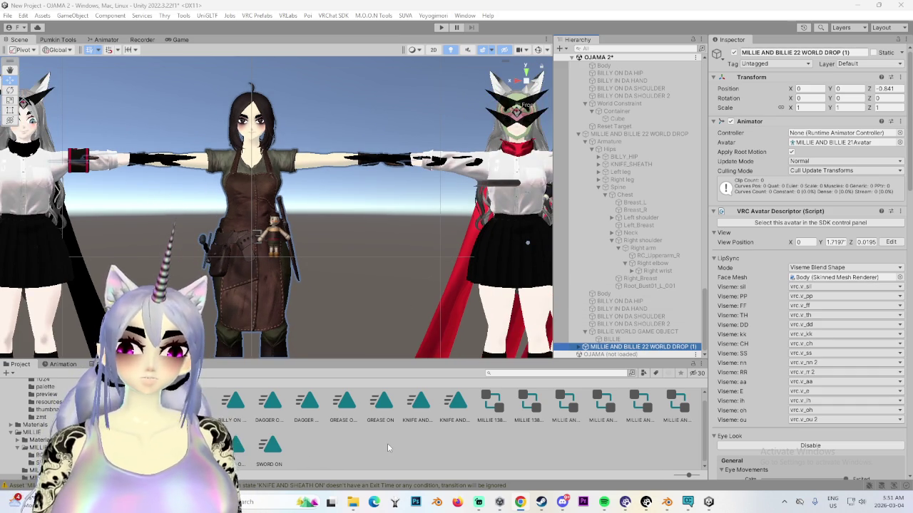
pyautogui.rightClick(422, 457)
pyautogui.moveTo(482, 126)
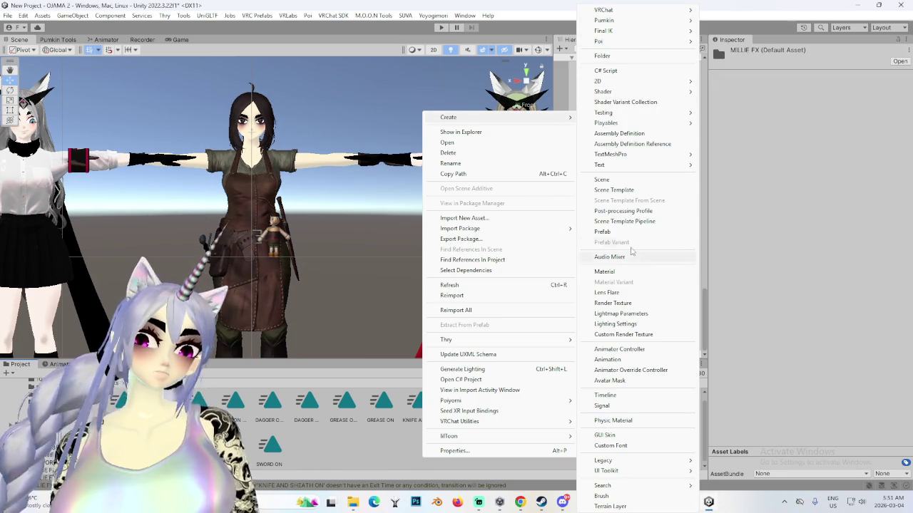
pyautogui.click(612, 360)
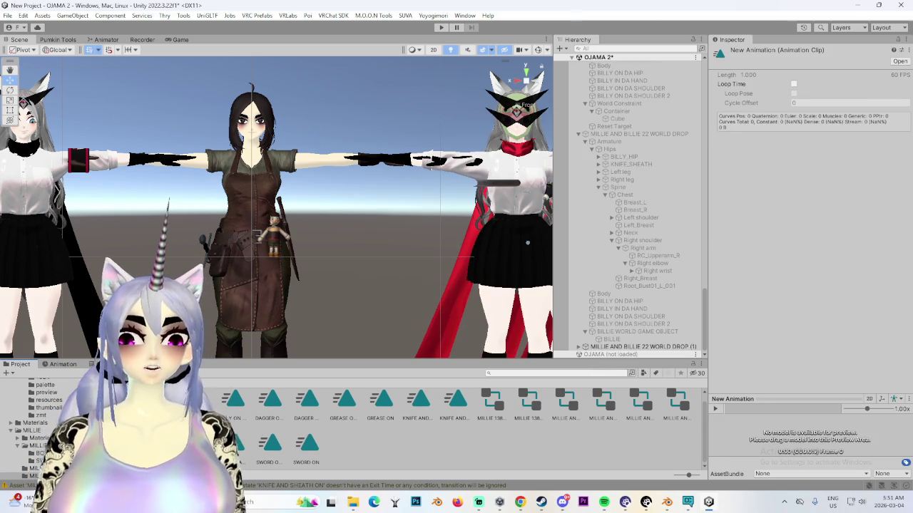
# Cancel deleting New Animation to keep it, then select the MILLIE AND BILLIE 22 WORLD DROP (1) avatar.
pyautogui.rightClick(159, 442)
pyautogui.click(367, 278)
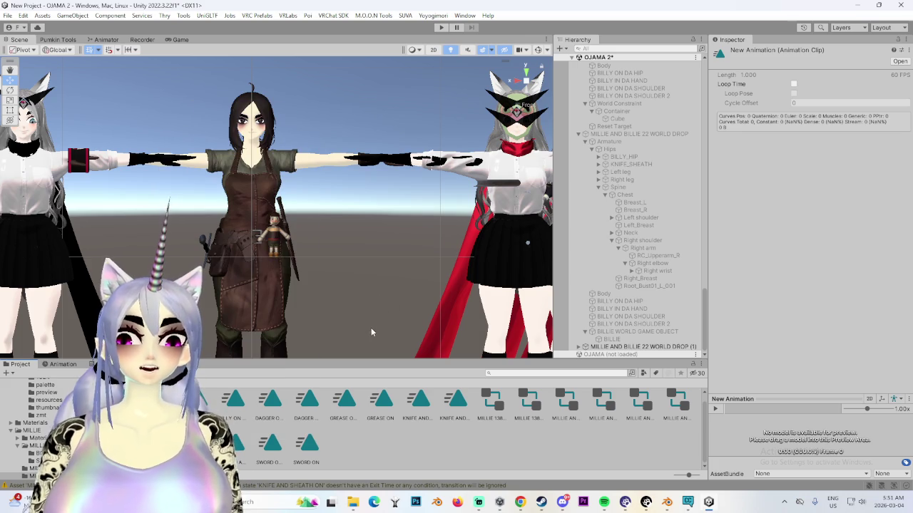
pyautogui.click(531, 271)
pyautogui.scroll(5, 321, 257)
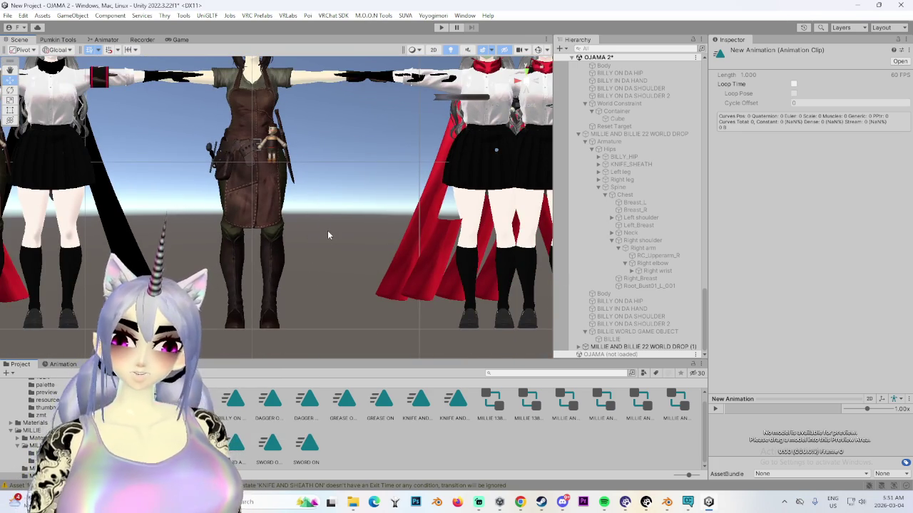
pyautogui.scroll(2, 327, 230)
pyautogui.click(601, 346)
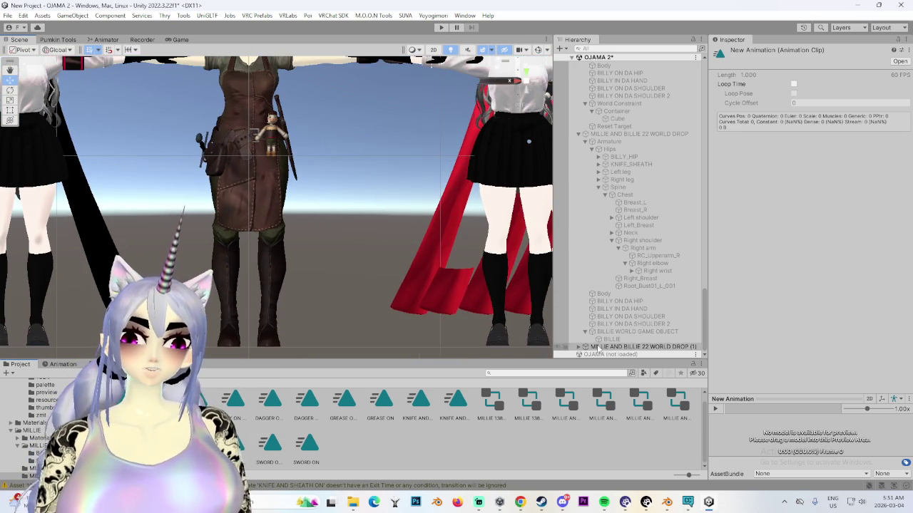
pyautogui.scroll(-3, 616, 325)
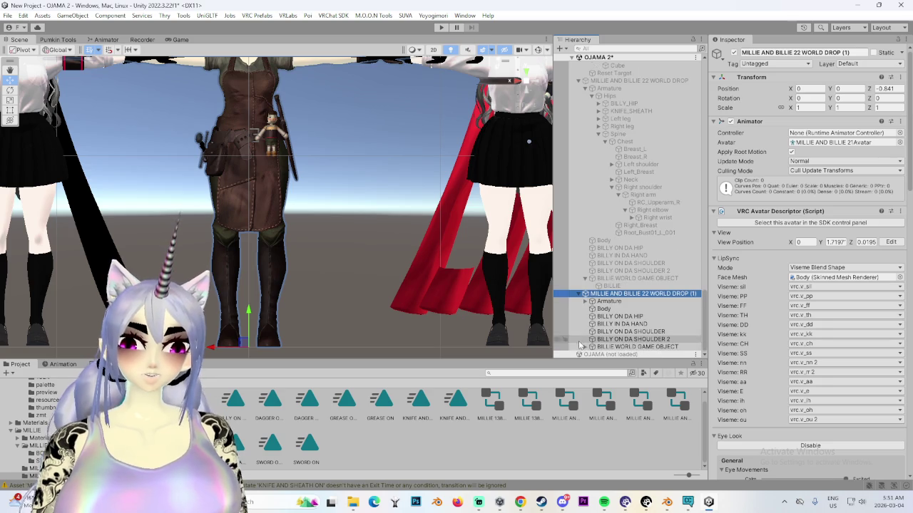
pyautogui.click(618, 316)
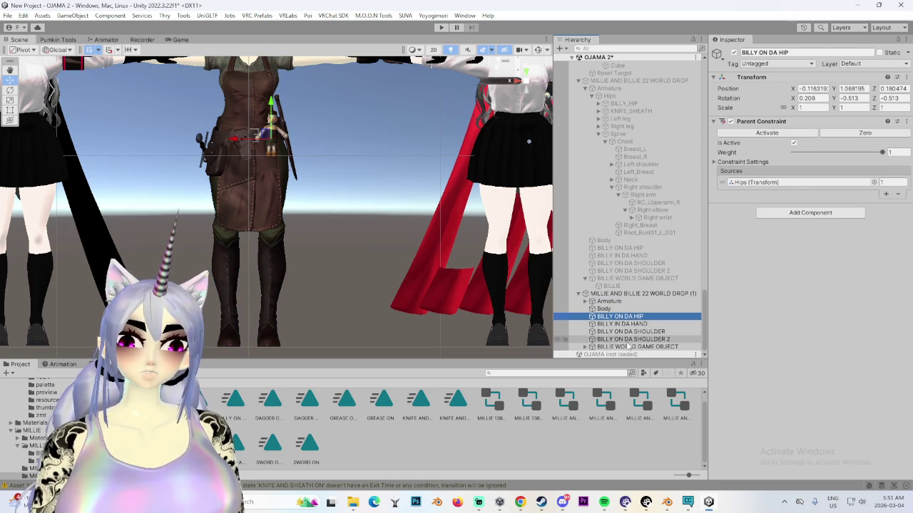
pyautogui.click(632, 348)
pyautogui.click(585, 346)
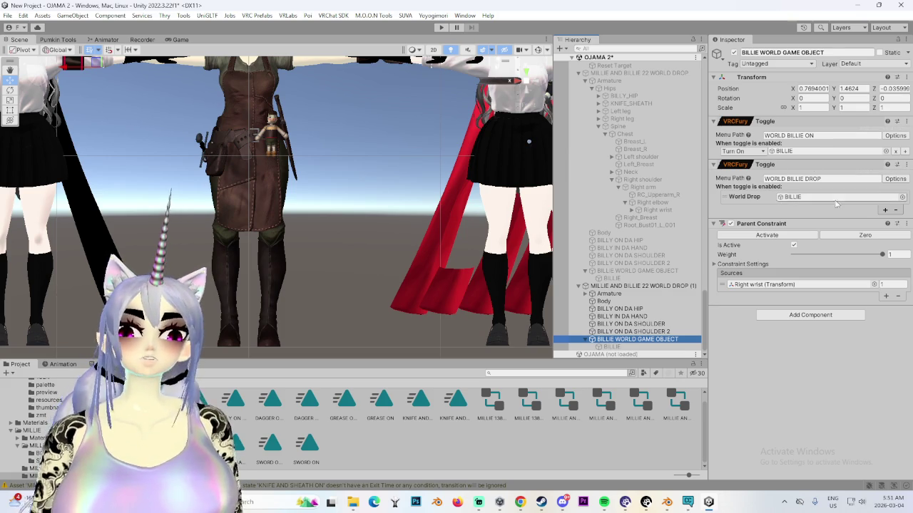
pyautogui.click(885, 209)
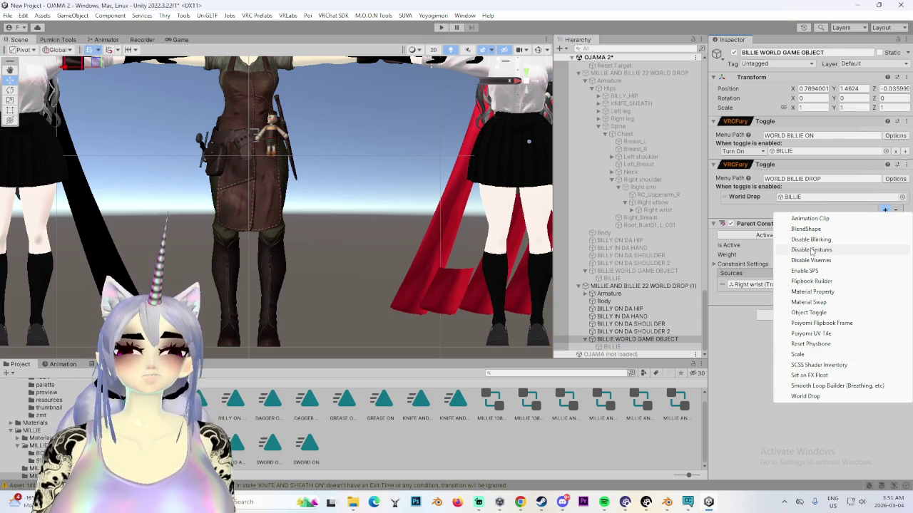
pyautogui.click(826, 313)
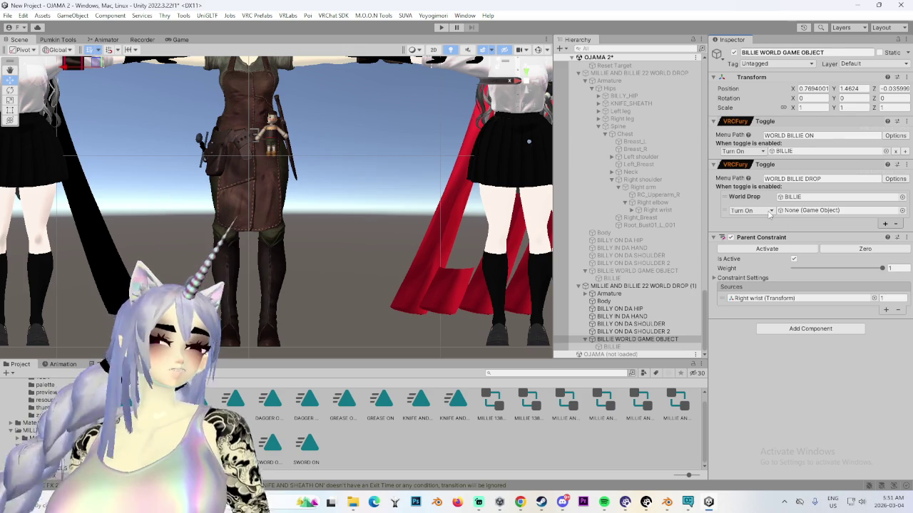
pyautogui.hotkey('ctrl', 'z')
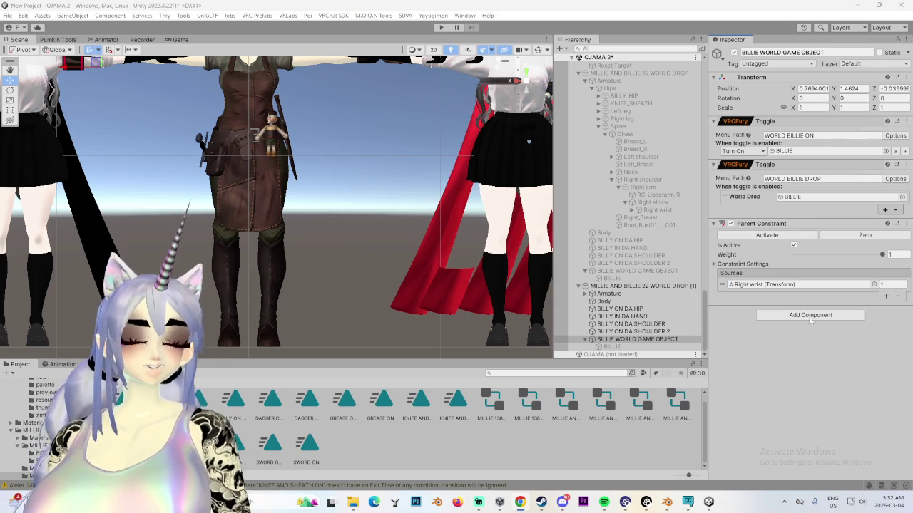
pyautogui.scroll(-2, 352, 204)
pyautogui.scroll(-3, 378, 236)
pyautogui.moveTo(377, 230)
pyautogui.mouseDown()
pyautogui.moveTo(249, 247)
pyautogui.moveTo(399, 250)
pyautogui.mouseUp()
pyautogui.scroll(3, 315, 255)
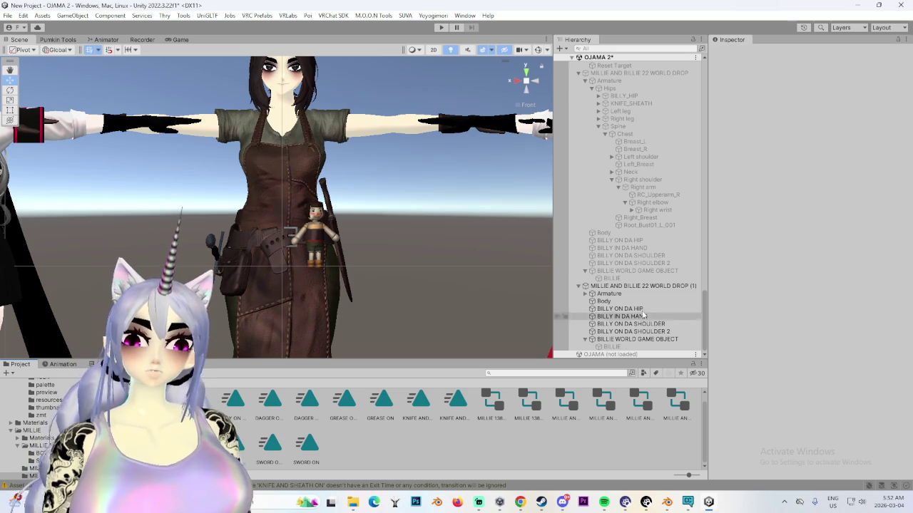
# Select BILLIE WORLD GAME OBJECT and move the scene view toward the right-hand character.
pyautogui.click(628, 347)
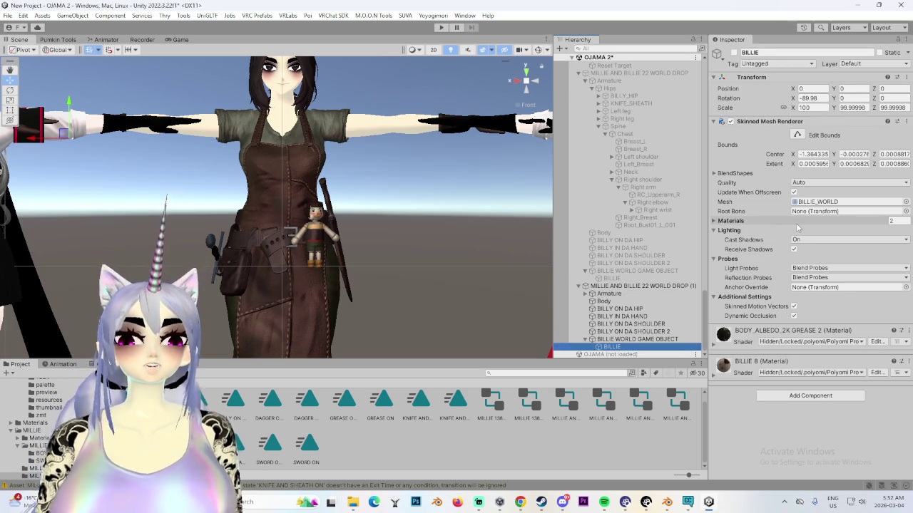
pyautogui.scroll(-3, 386, 240)
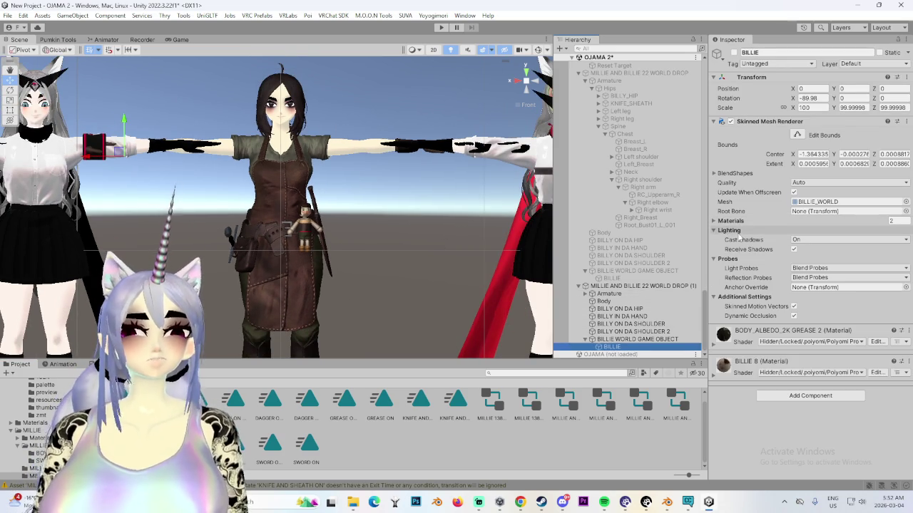
pyautogui.click(613, 339)
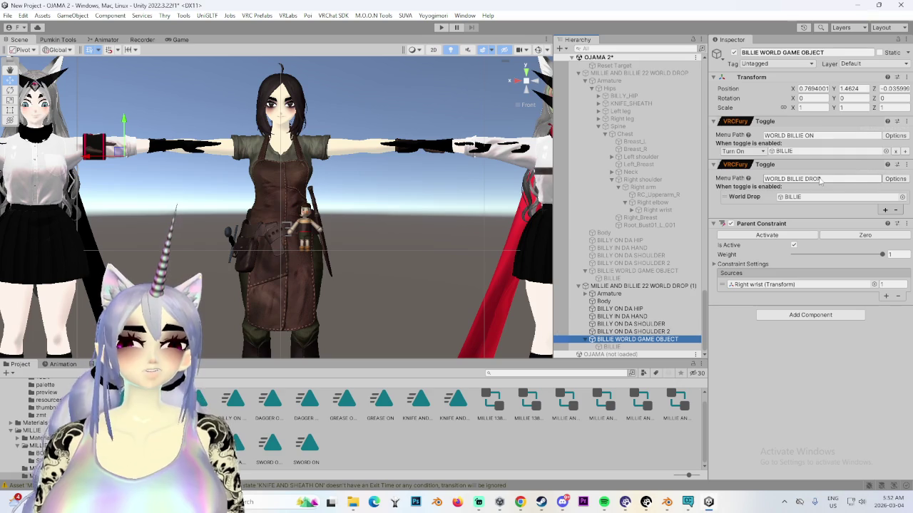
pyautogui.moveTo(307, 229)
pyautogui.mouseDown()
pyautogui.moveTo(367, 267)
pyautogui.moveTo(326, 269)
pyautogui.mouseUp()
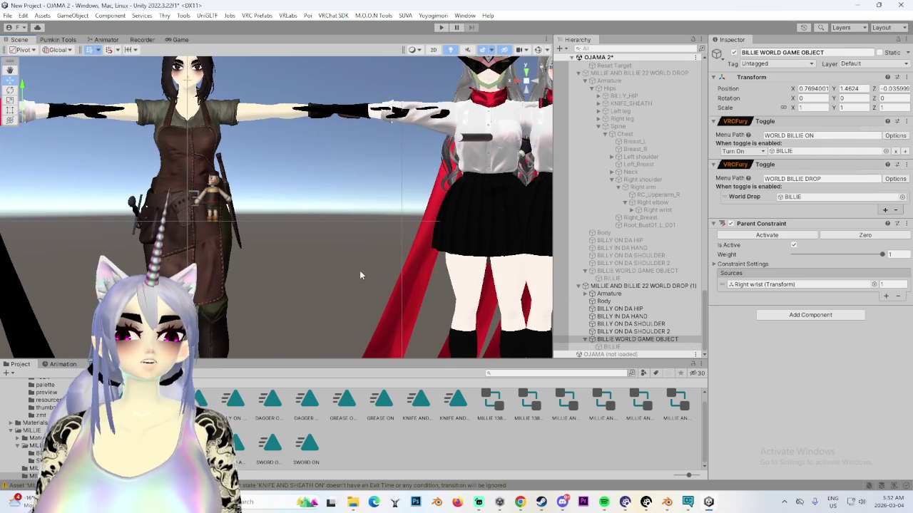
pyautogui.scroll(2, 372, 270)
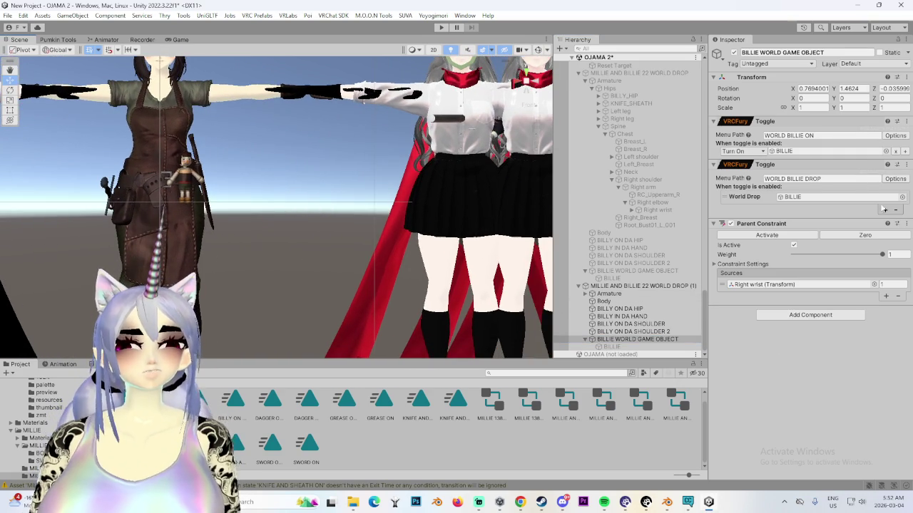
# Inspect the WORLD BILLIE DROP toggle's Options and action types without changes, then return to Chrome.
pyautogui.click(895, 179)
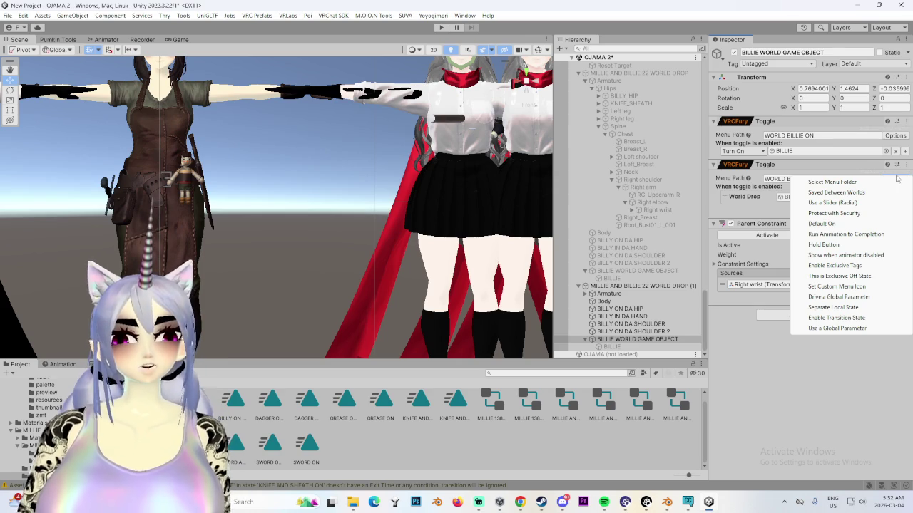
pyautogui.click(775, 408)
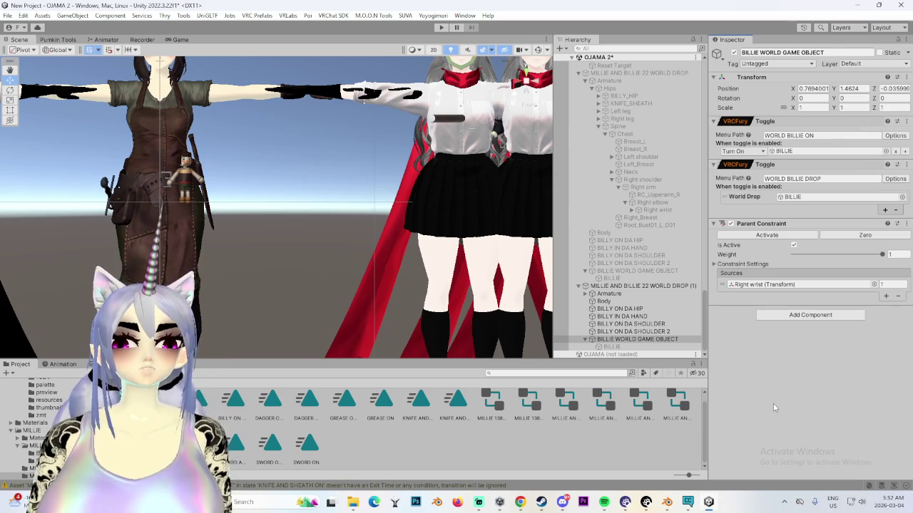
pyautogui.click(884, 211)
pyautogui.click(885, 211)
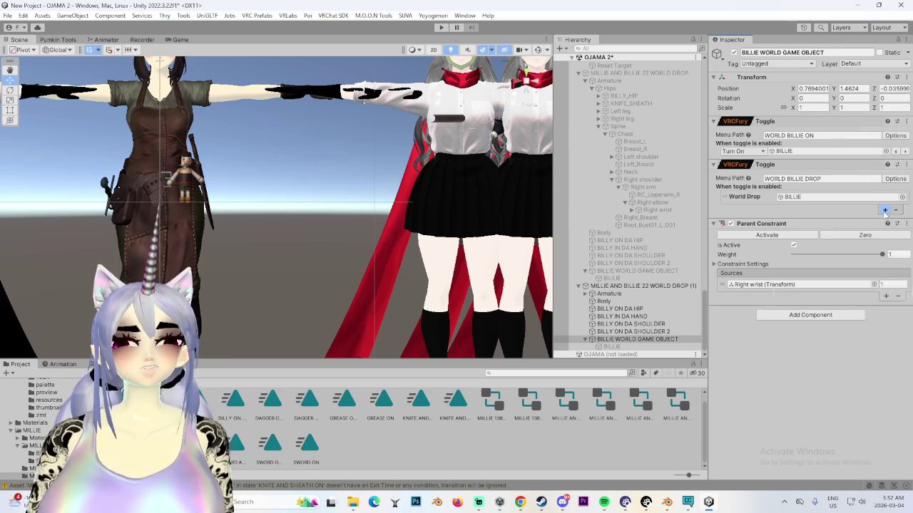
pyautogui.click(885, 211)
pyautogui.click(726, 209)
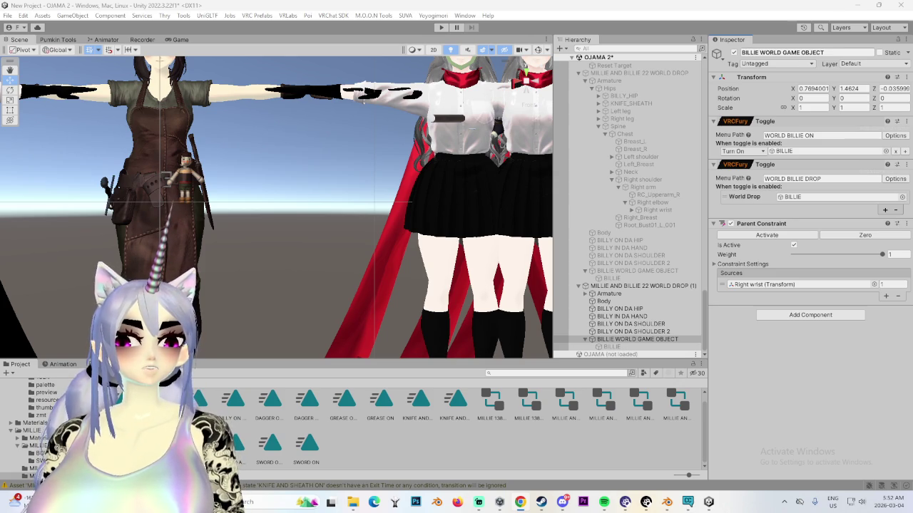
pyautogui.hotkey('alt', 'Tab')
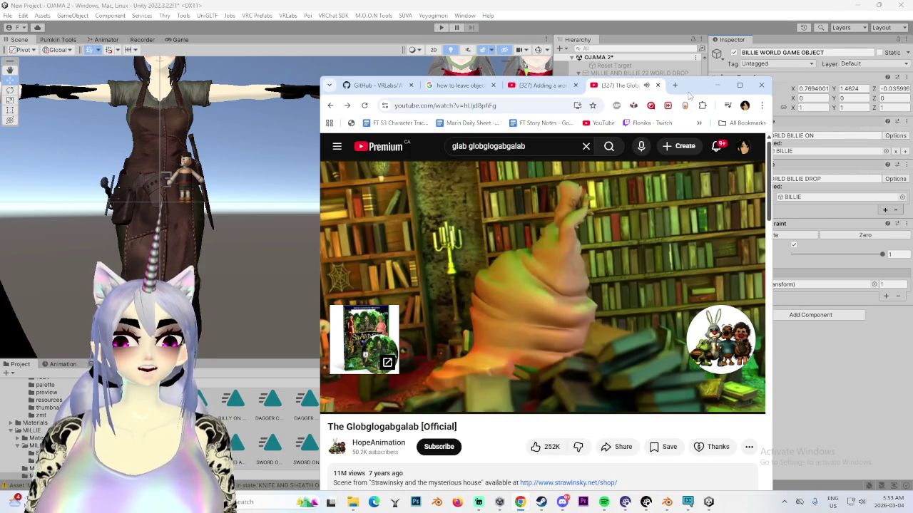
# Check the Buy the full movie link and DVD cover, then open strawinsky.net from the description.
pyautogui.moveTo(378, 332)
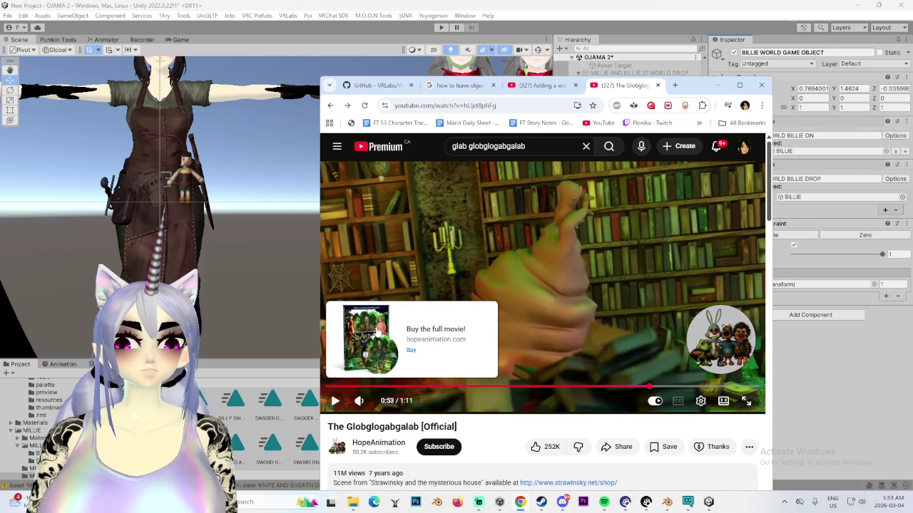
pyautogui.click(379, 340)
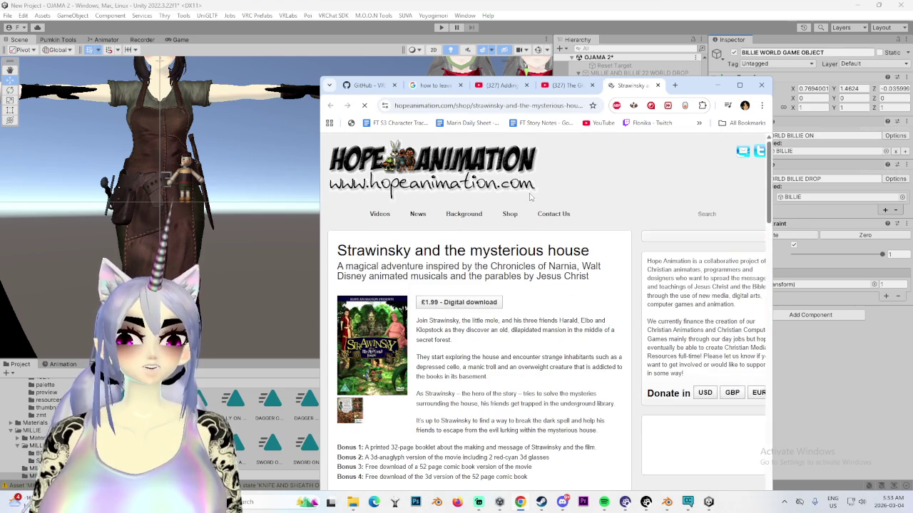
pyautogui.click(393, 335)
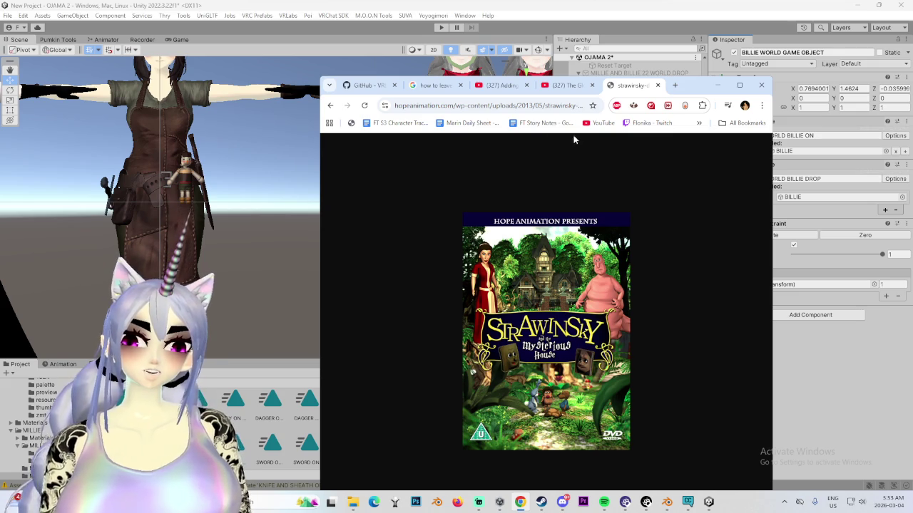
pyautogui.click(563, 85)
pyautogui.scroll(-3, 521, 278)
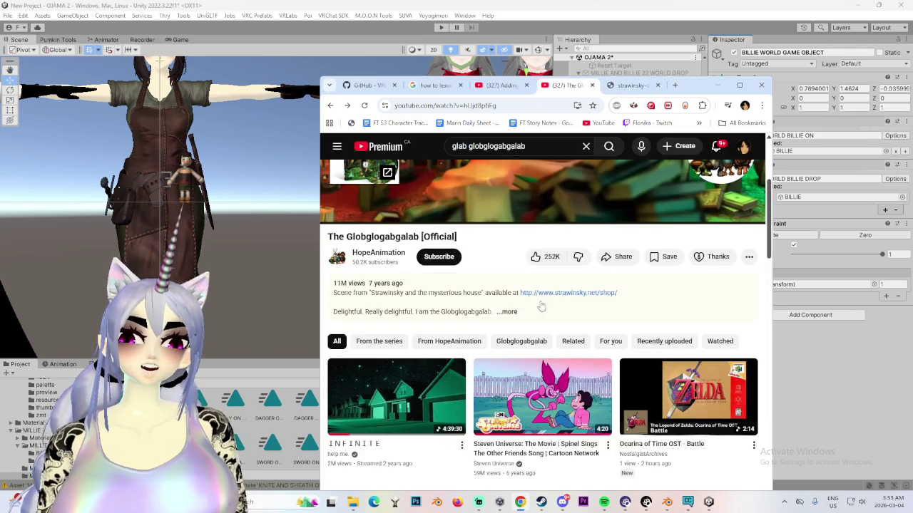
pyautogui.click(515, 311)
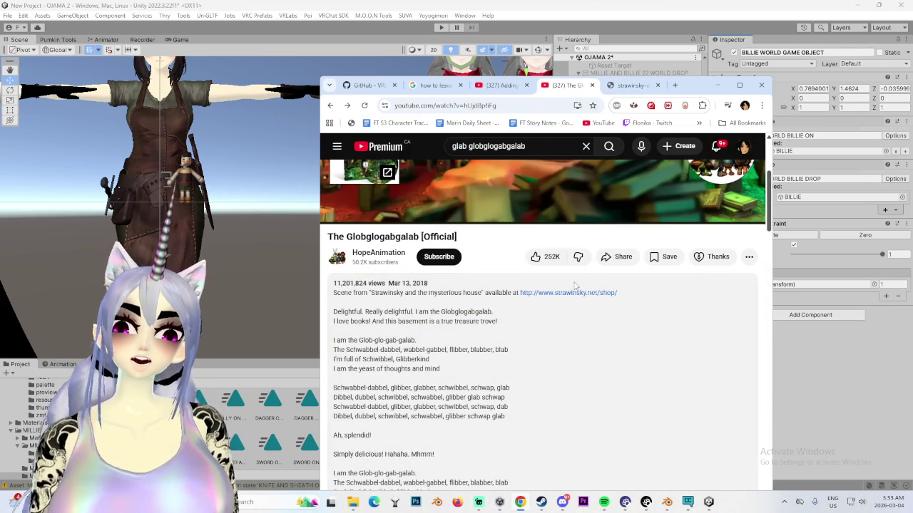
pyautogui.click(584, 294)
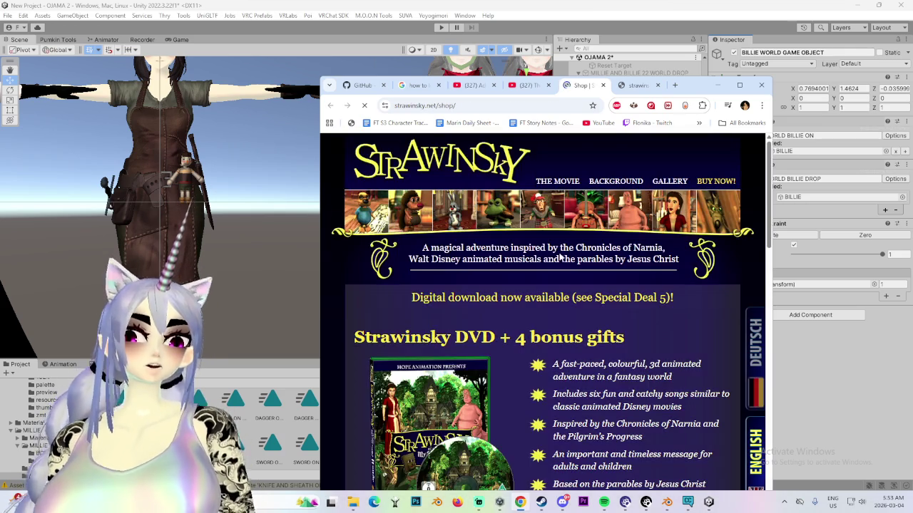
# Browse the strawinsky.net shop, view the DVD cover full size, and return to the Globglogabgalab video.
pyautogui.scroll(-10, 542, 320)
pyautogui.scroll(-3, 540, 347)
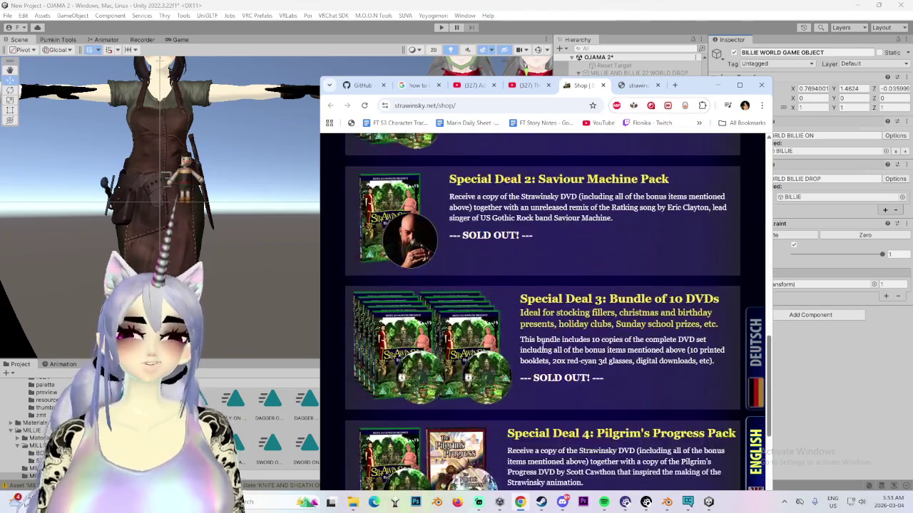
pyautogui.scroll(-5, 541, 347)
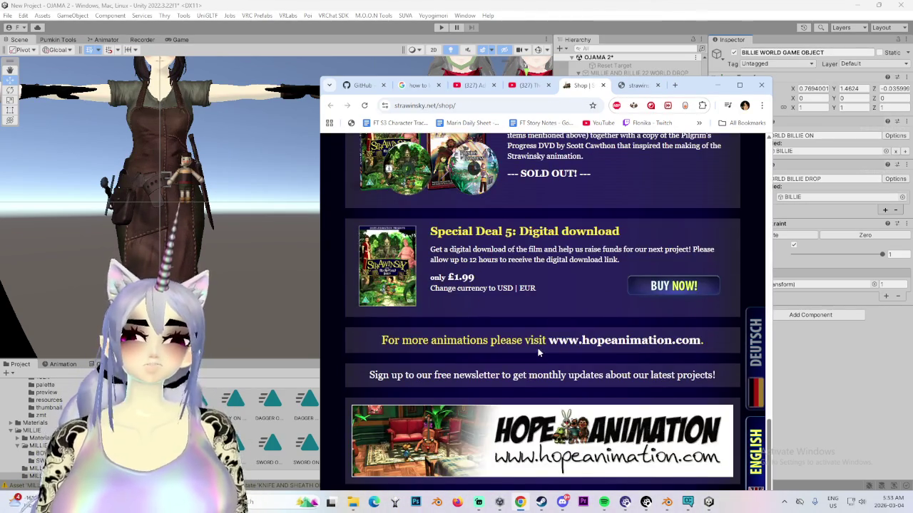
pyautogui.scroll(7, 539, 347)
pyautogui.scroll(10, 538, 348)
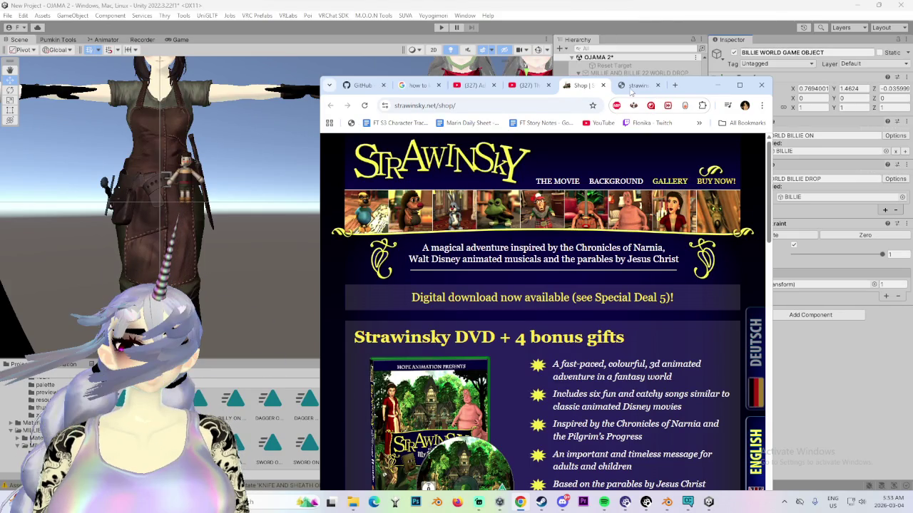
pyautogui.click(428, 487)
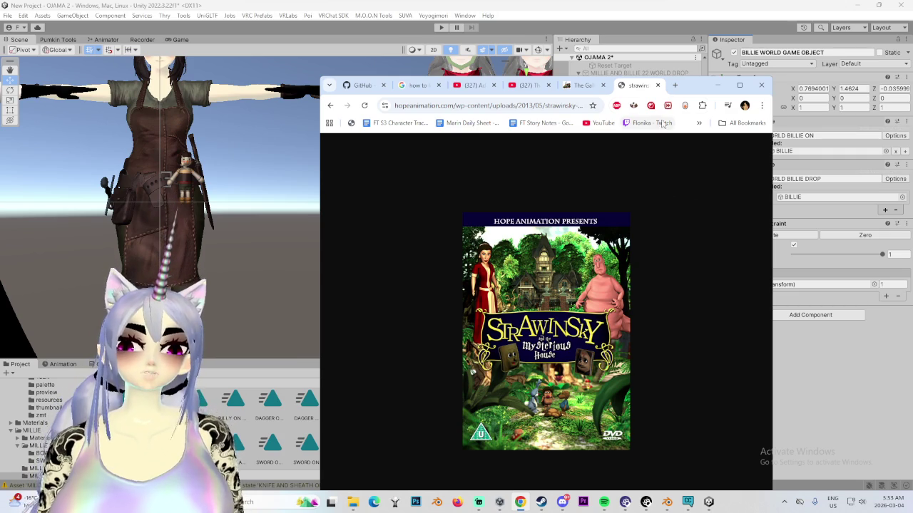
pyautogui.click(657, 85)
pyautogui.click(566, 89)
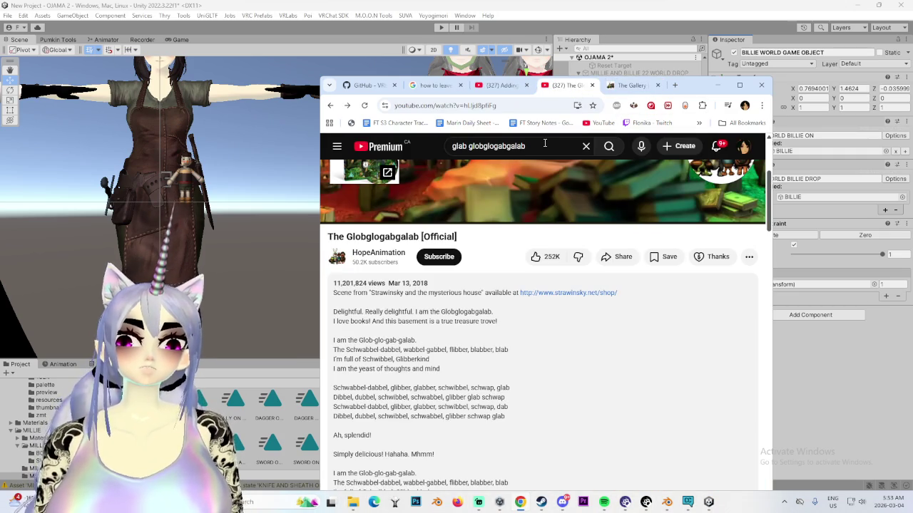
# Search YouTube for 'strawinsky' and play the GLOBGLOGABGALAB FULL SCENE video.
pyautogui.click(545, 143)
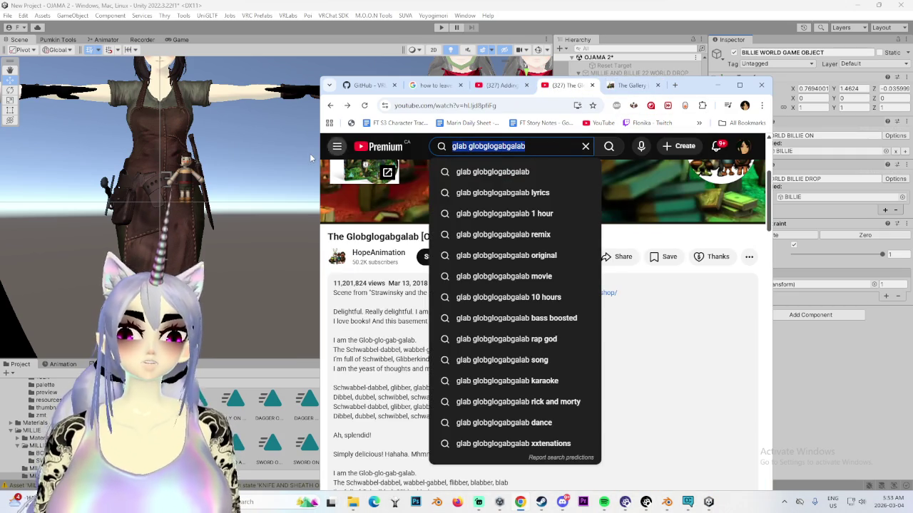
pyautogui.write('traw8hsiy')
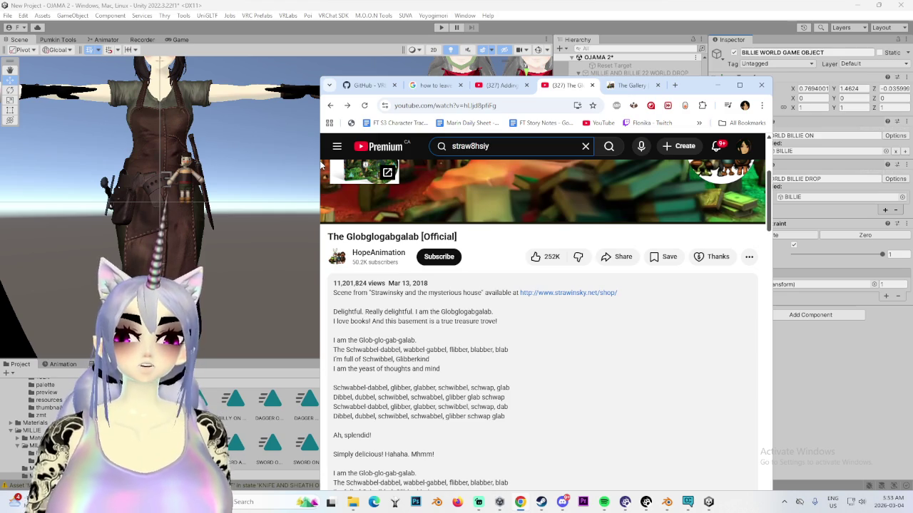
pyautogui.press('BackSpace')
pyautogui.press('BackSpace')
pyautogui.write('sky')
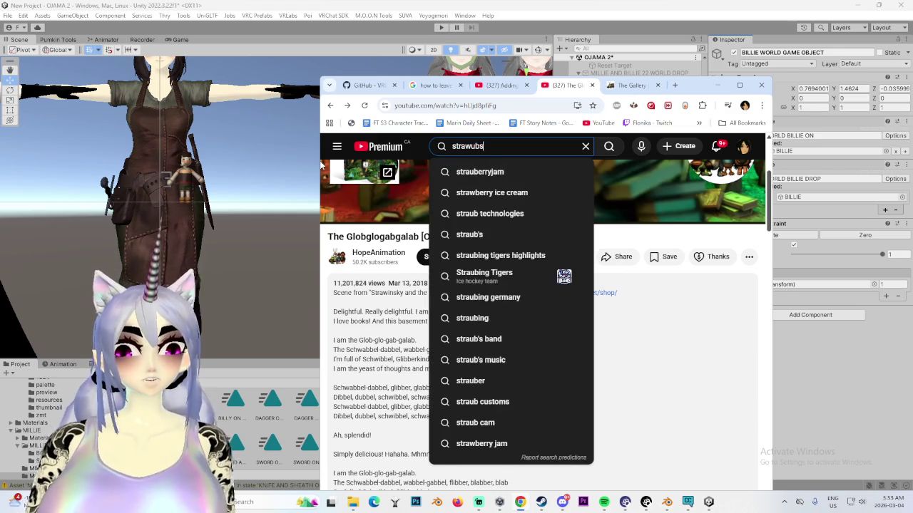
pyautogui.press('BackSpace')
pyautogui.press('BackSpace')
pyautogui.press('BackSpace')
pyautogui.write('insky')
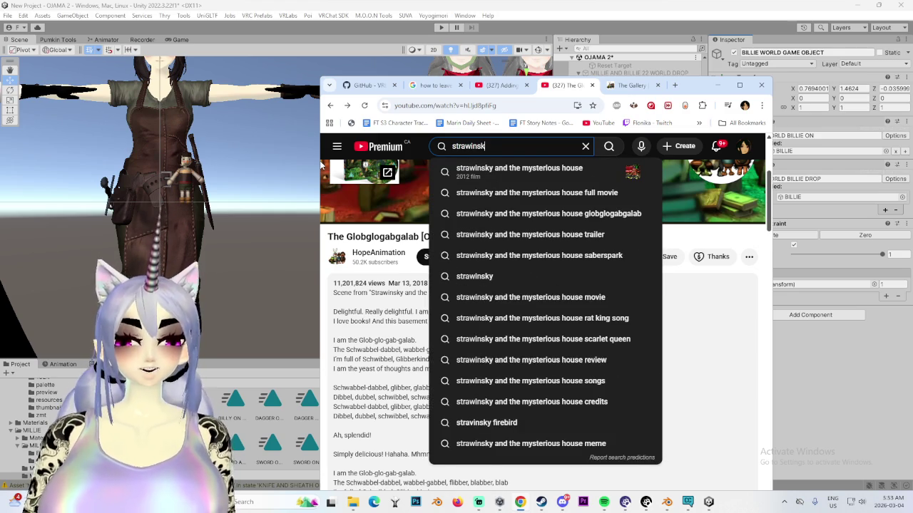
pyautogui.press('Return')
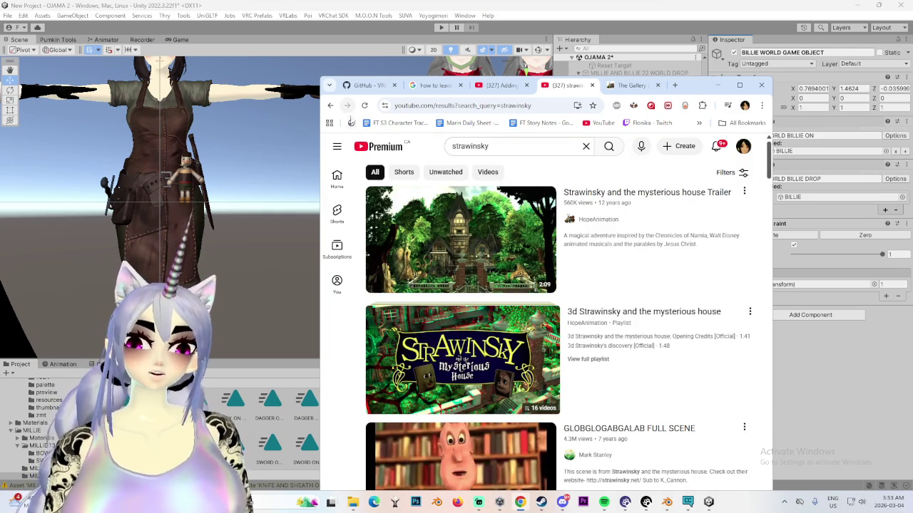
pyautogui.scroll(-2, 681, 345)
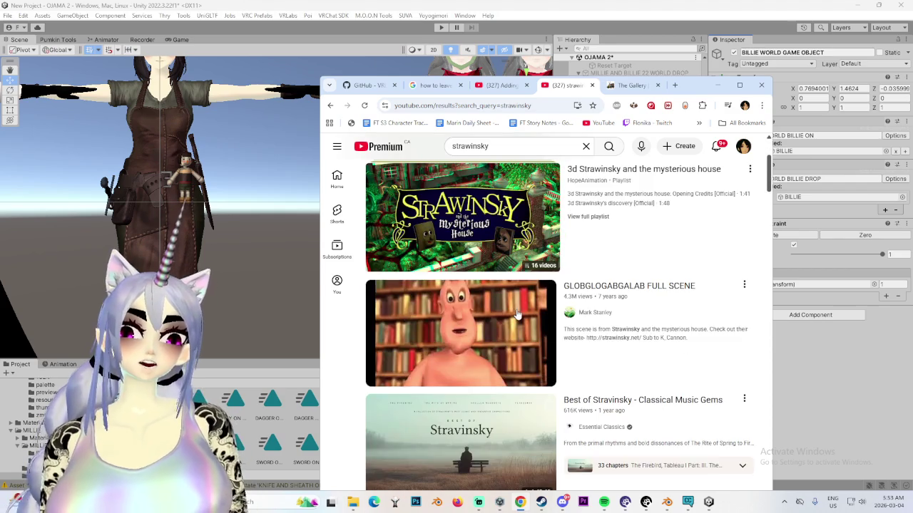
pyautogui.click(519, 314)
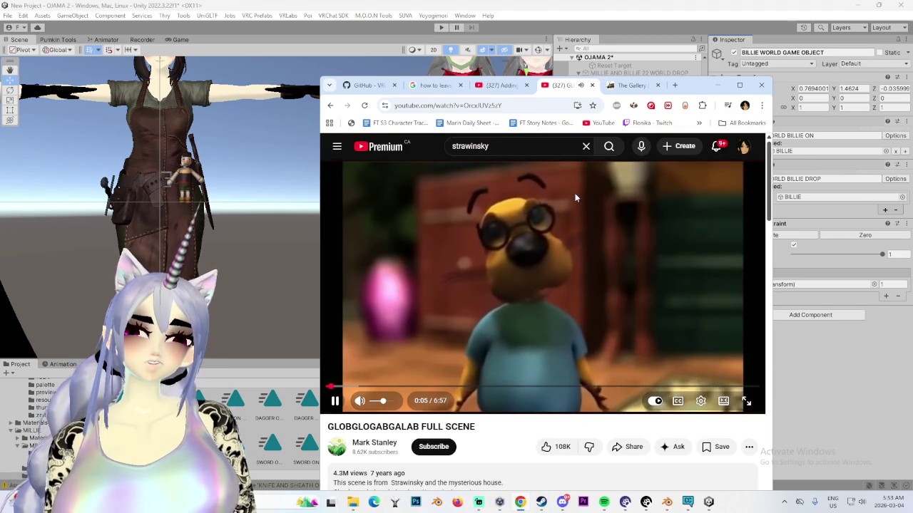
# Switch back to Unity and pan the scene to centre Billie.
pyautogui.hotkey('alt', 'Tab')
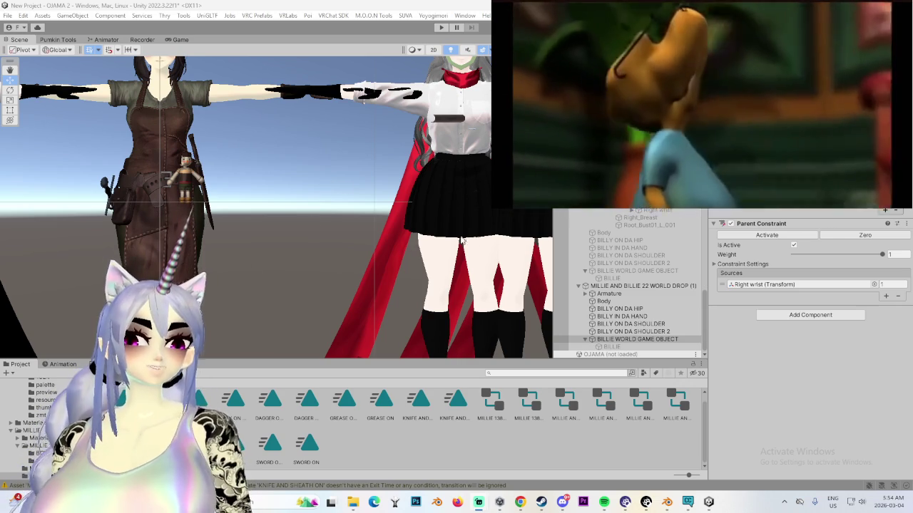
pyautogui.scroll(-2, 285, 198)
pyautogui.moveTo(285, 198); pyautogui.dragTo(404, 232)
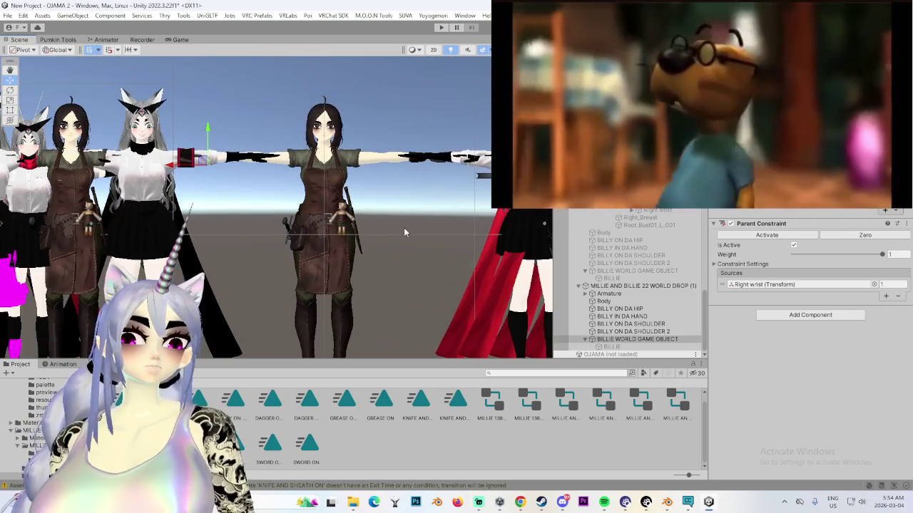
pyautogui.scroll(-1, 404, 232)
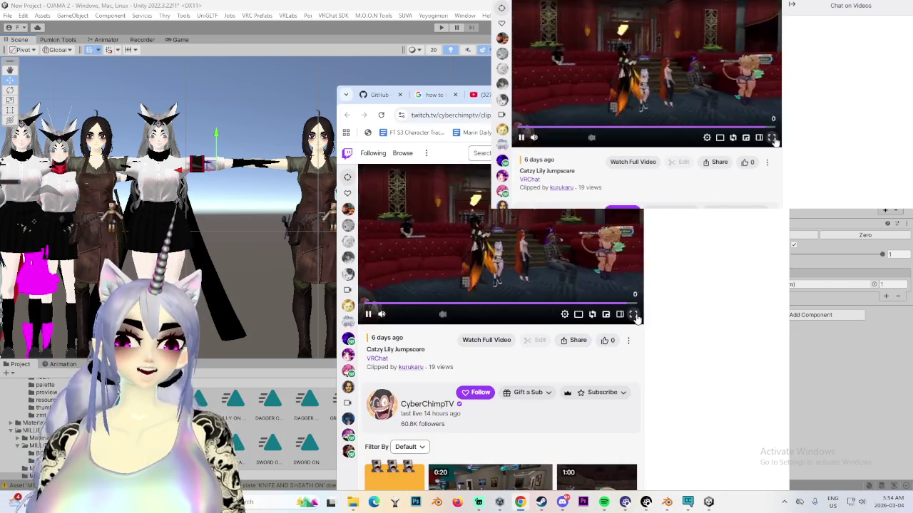
# Watch the Twitch clips in fullscreen, then exit fullscreen playback.
pyautogui.click(633, 319)
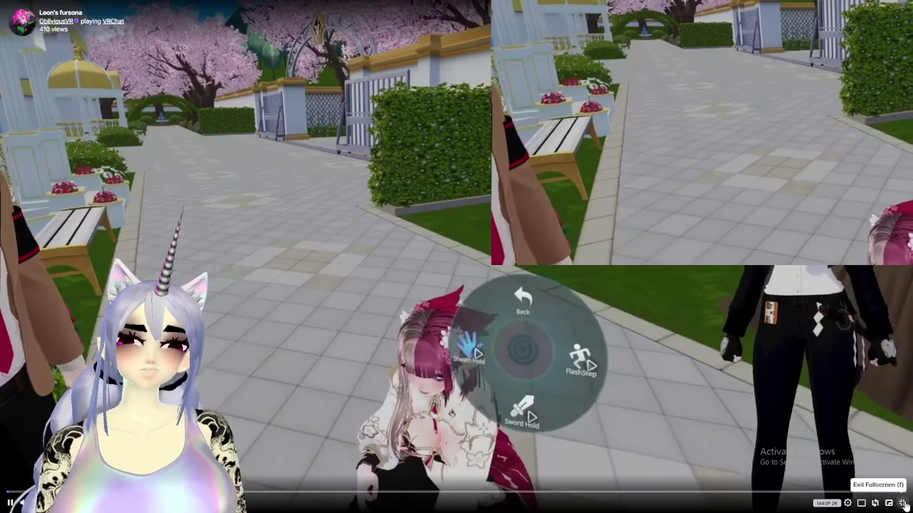
pyautogui.press('Escape')
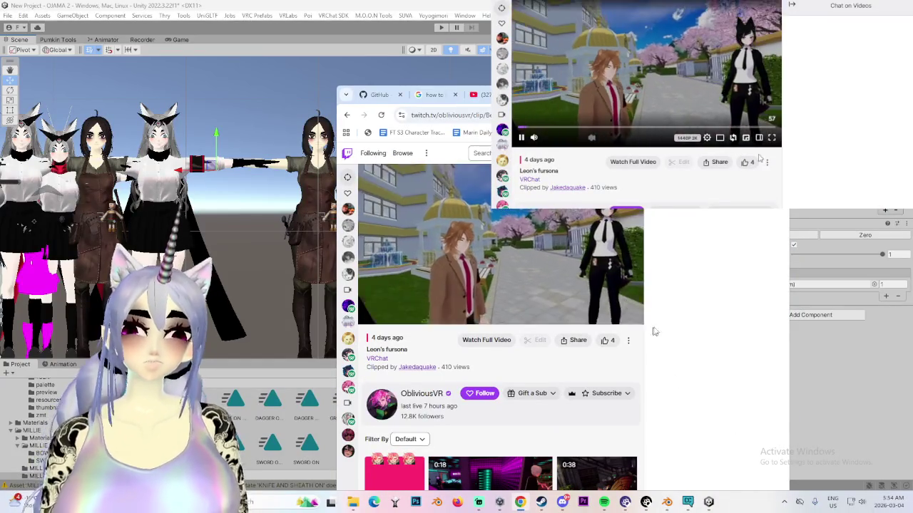
pyautogui.click(634, 315)
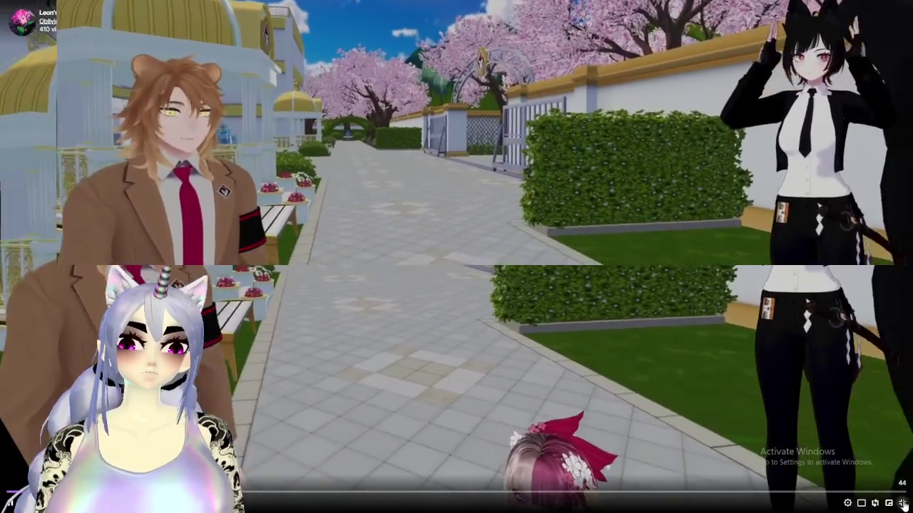
pyautogui.click(903, 503)
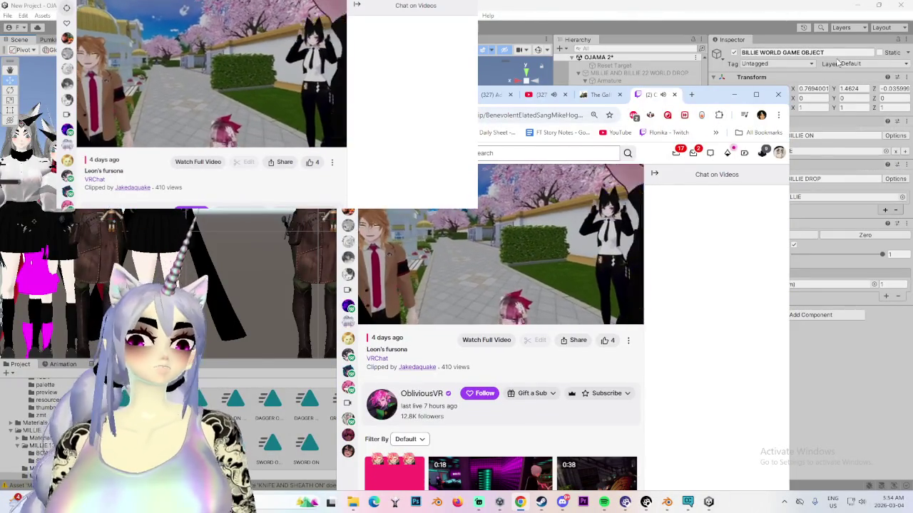
# Maximize the browser and close the Twitch and strawinsky gallery tabs.
pyautogui.click(756, 94)
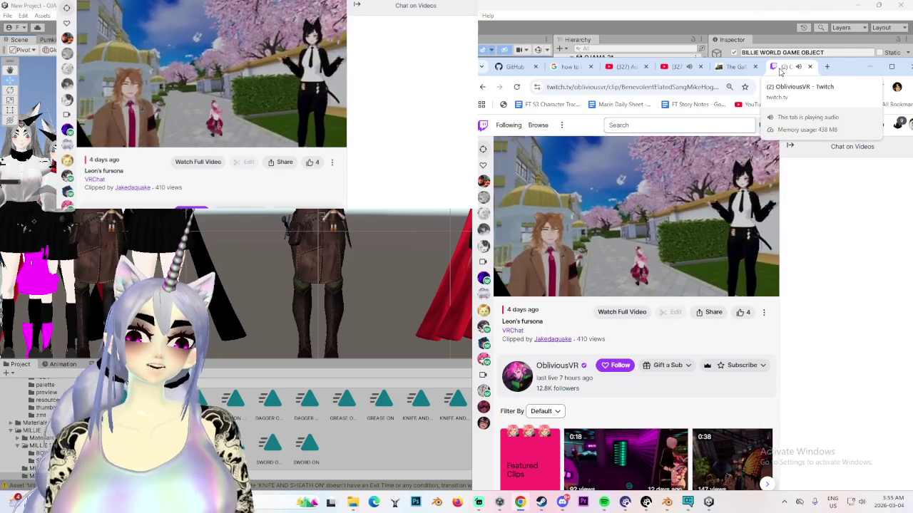
pyautogui.middleClick(779, 68)
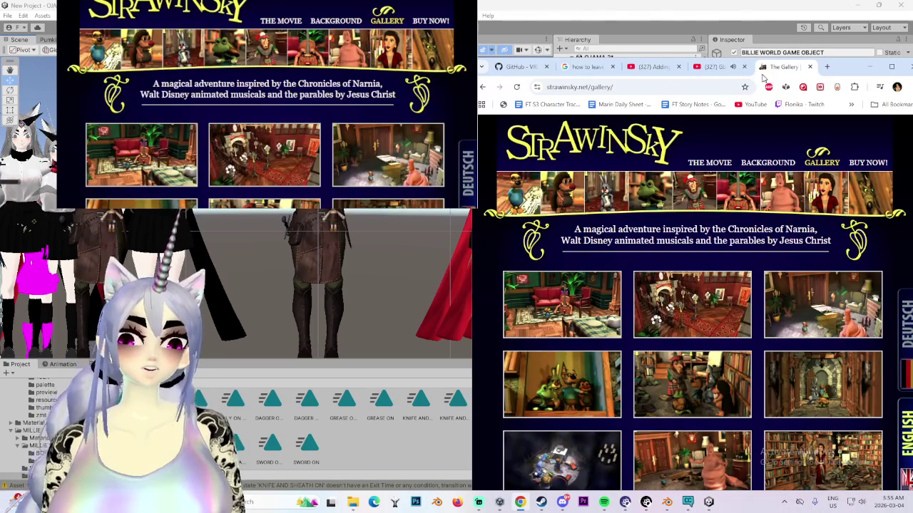
pyautogui.middleClick(768, 68)
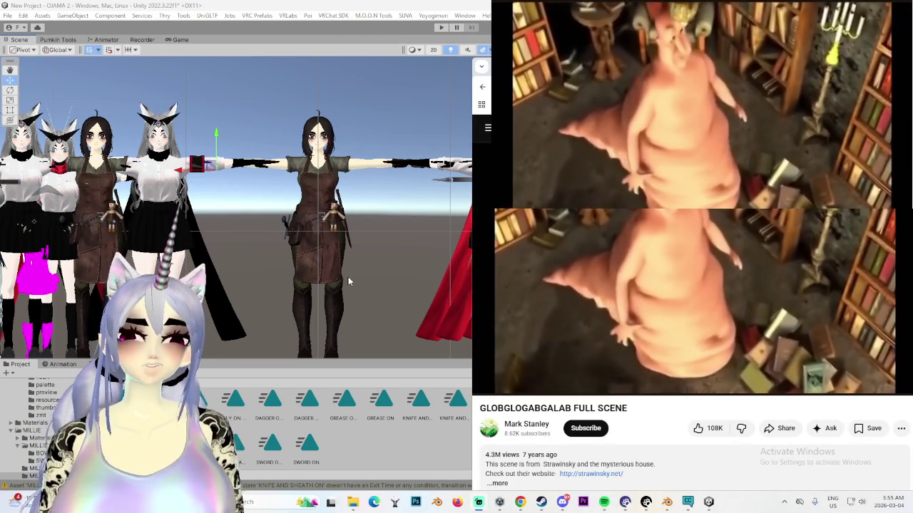
# Skip ahead in the GLOBGLOGABGALAB video, then select the MILLIE AND BILLIE 22 WORLD DROP (1) avatar in Unity.
pyautogui.click(555, 369)
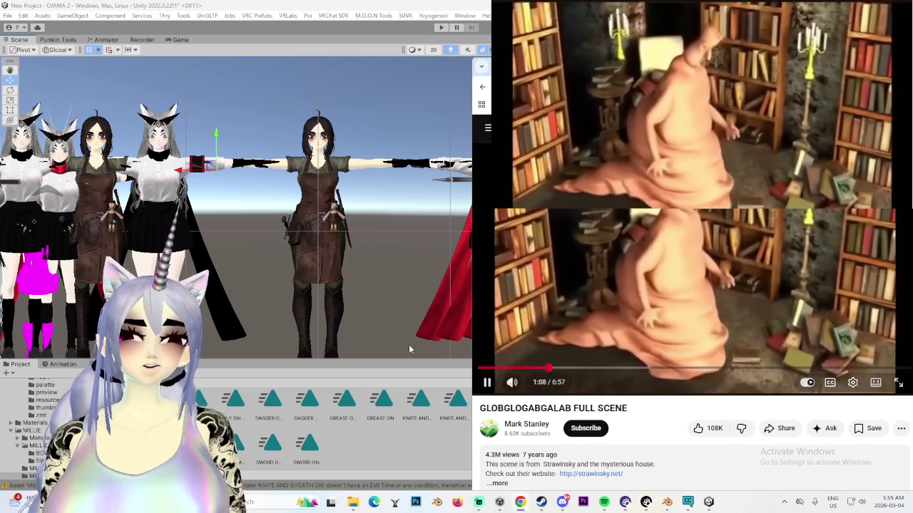
pyautogui.click(337, 255)
pyautogui.scroll(5, 314, 249)
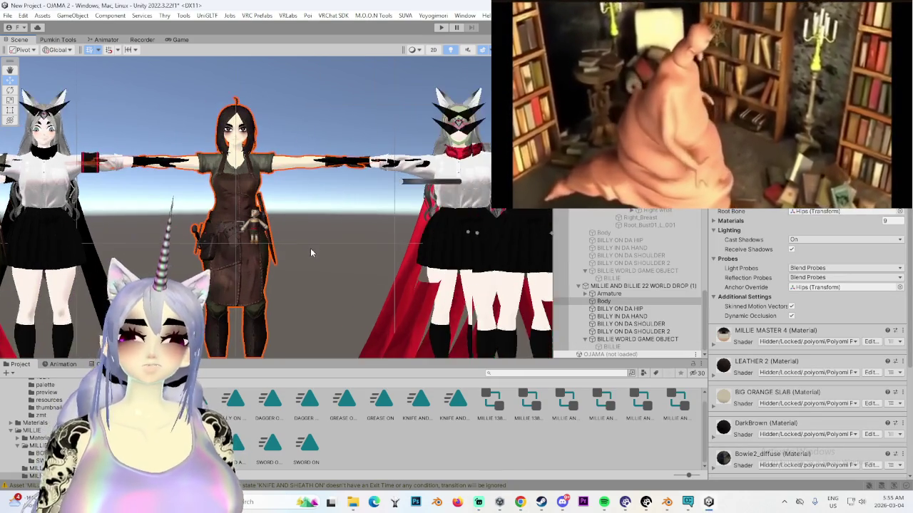
pyautogui.click(613, 286)
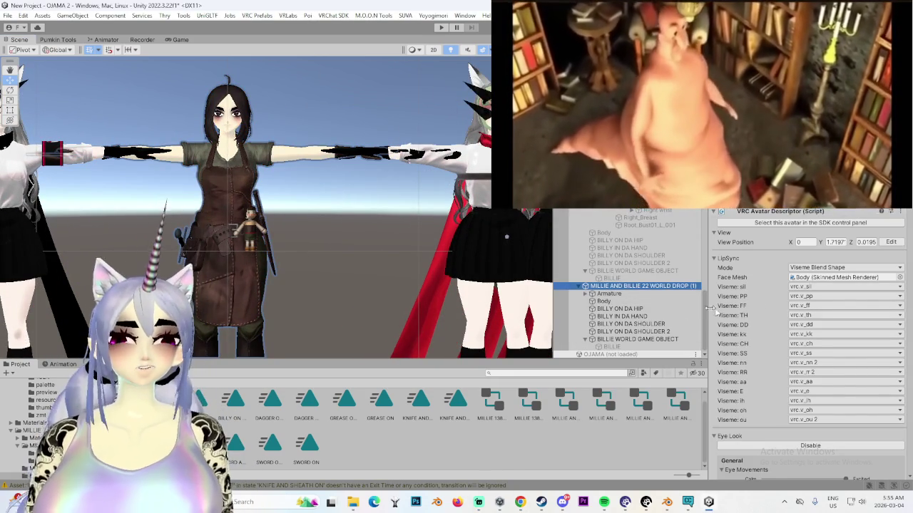
pyautogui.scroll(-10, 763, 328)
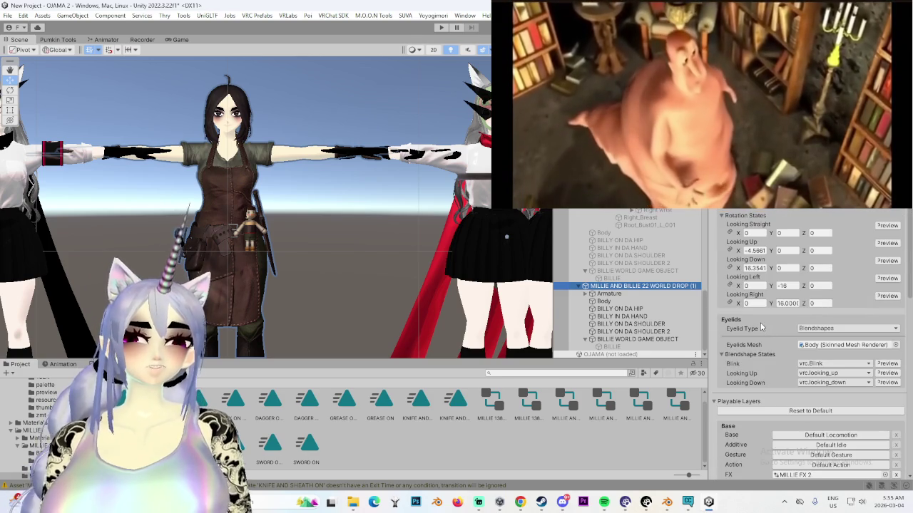
pyautogui.scroll(-5, 762, 326)
pyautogui.scroll(5, 385, 150)
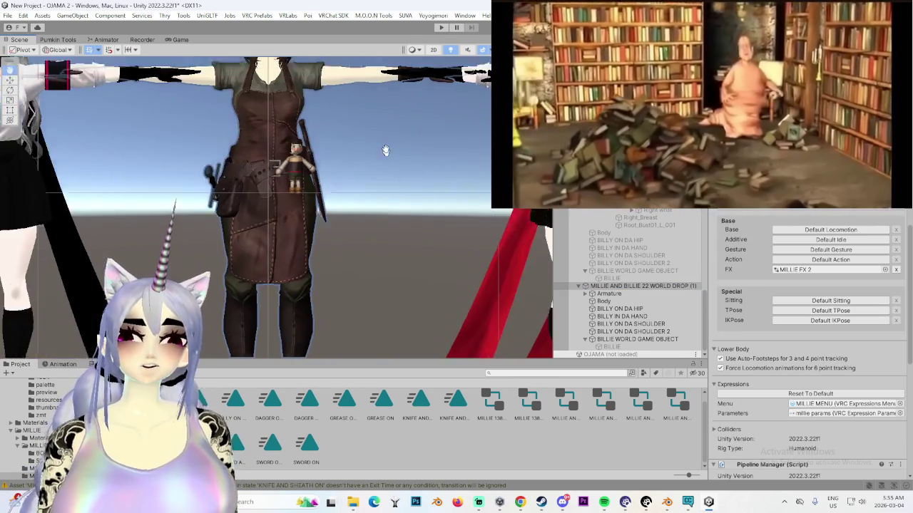
pyautogui.scroll(-3, 374, 242)
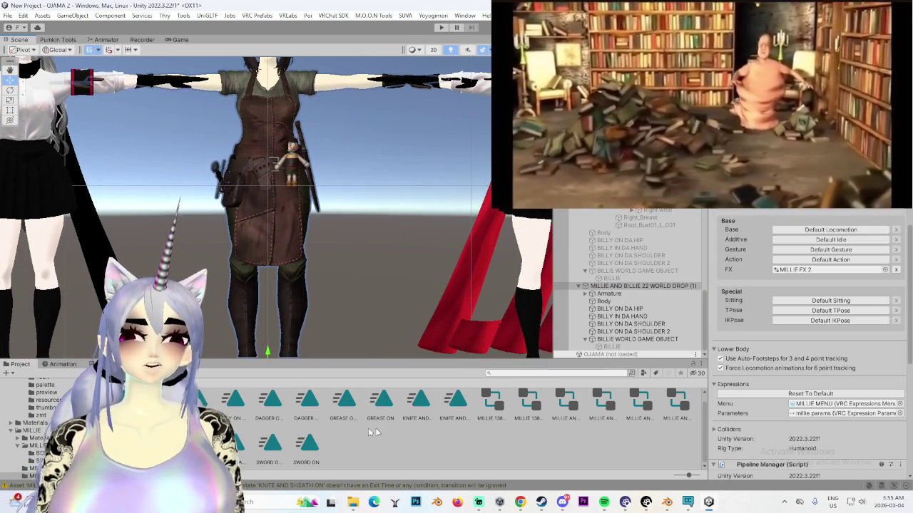
# Create a BILLY OFF animation clip for the avatar and open it in the Animation window.
pyautogui.click(683, 379)
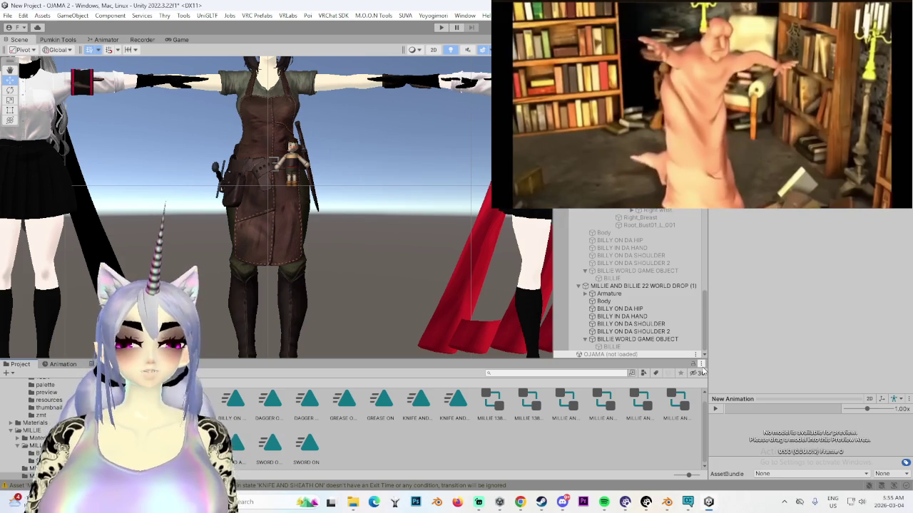
pyautogui.press('Return')
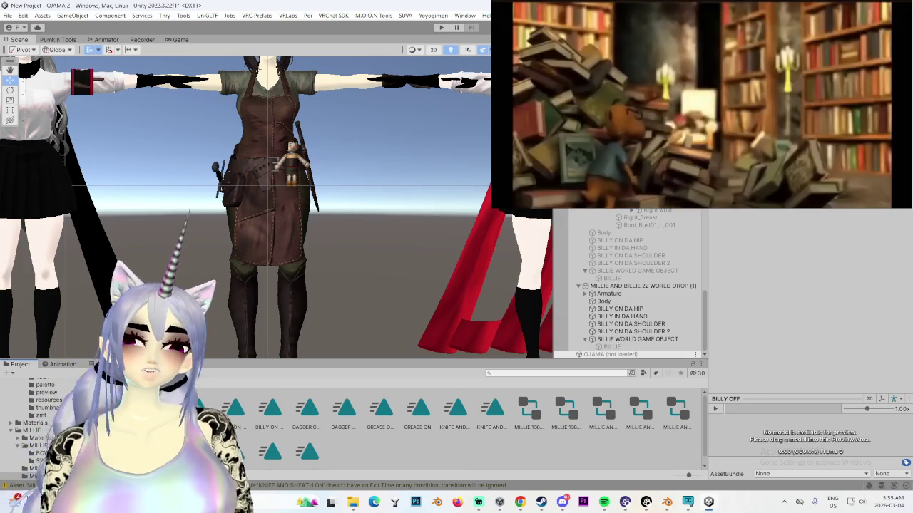
pyautogui.click(661, 285)
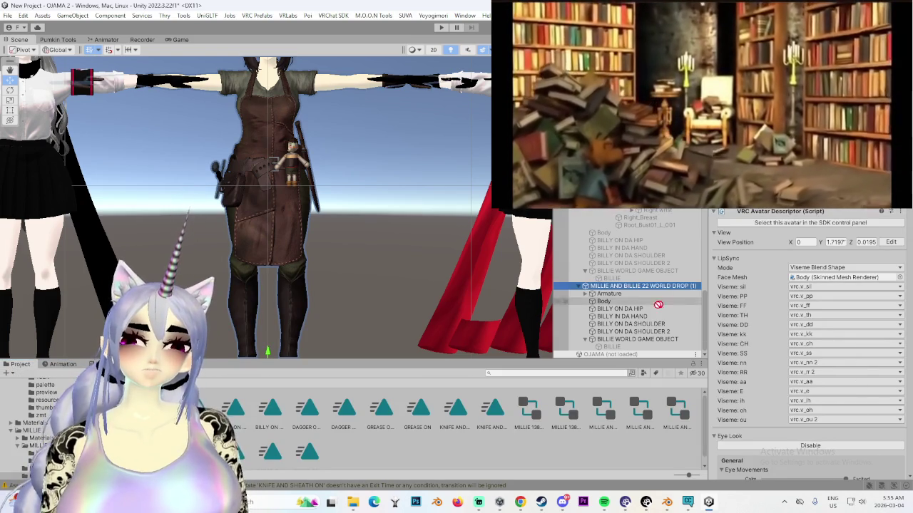
pyautogui.moveTo(658, 305); pyautogui.dragTo(667, 284)
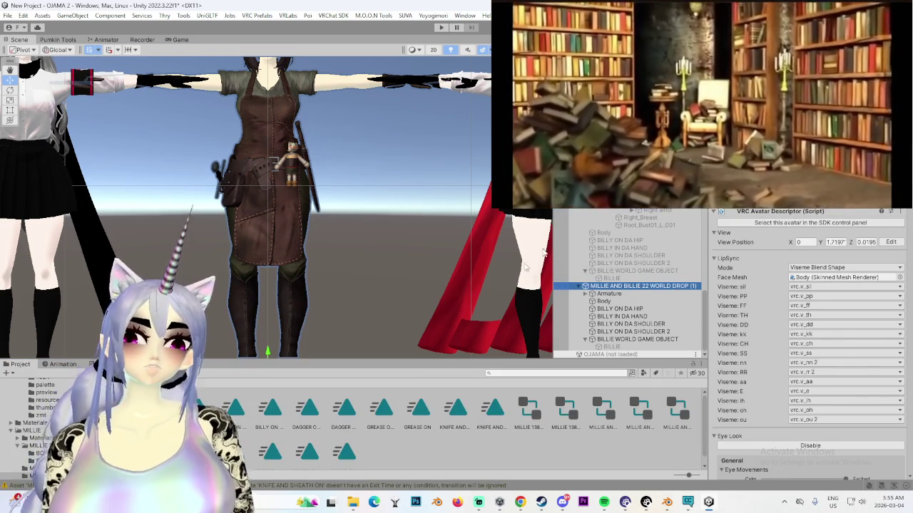
pyautogui.click(63, 364)
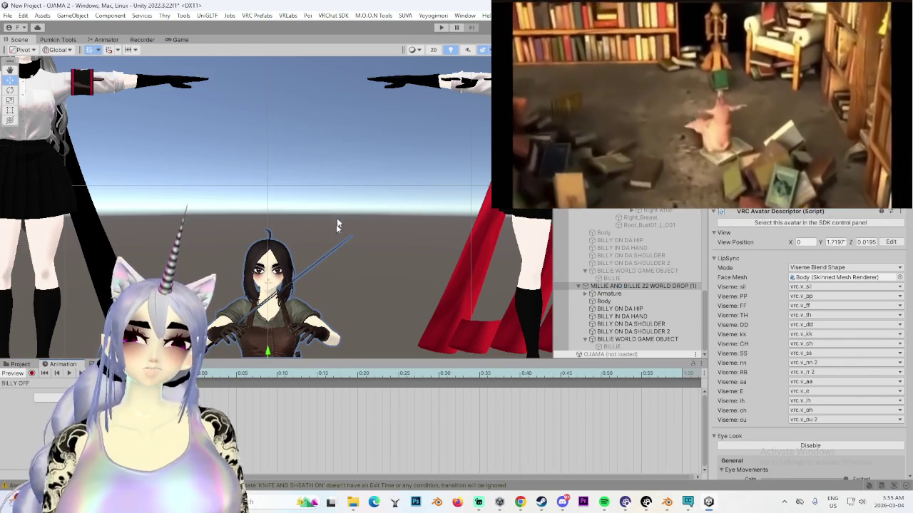
# Enable recording on BILLY OFF, select BILLY_HIP under Hips, and frame it in the view.
pyautogui.scroll(3, 336, 224)
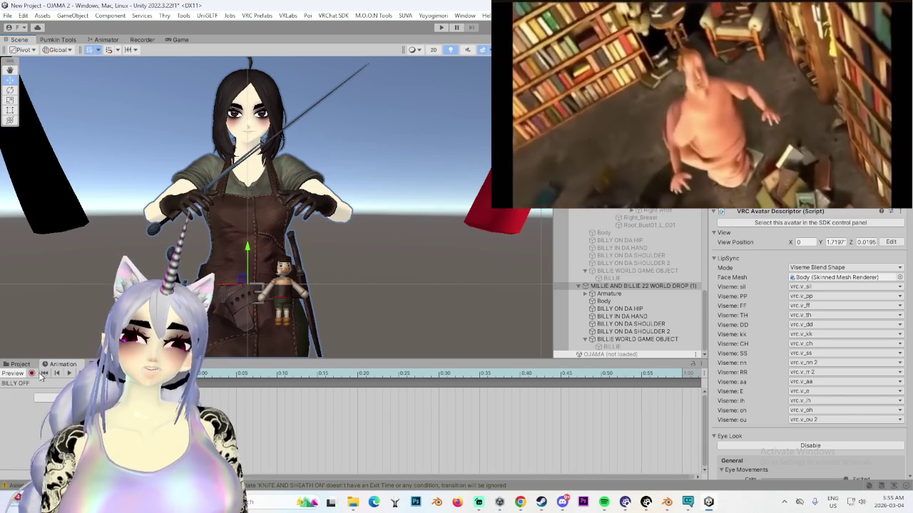
pyautogui.press('r')
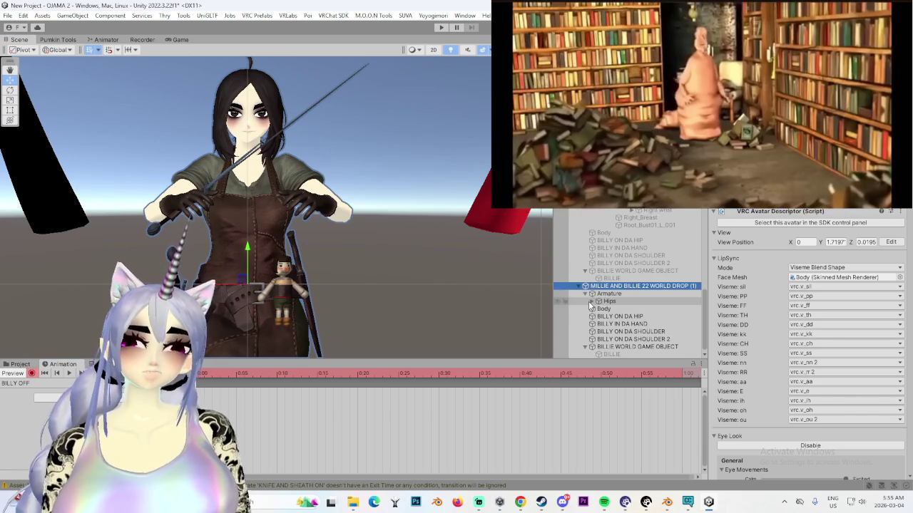
pyautogui.click(598, 309)
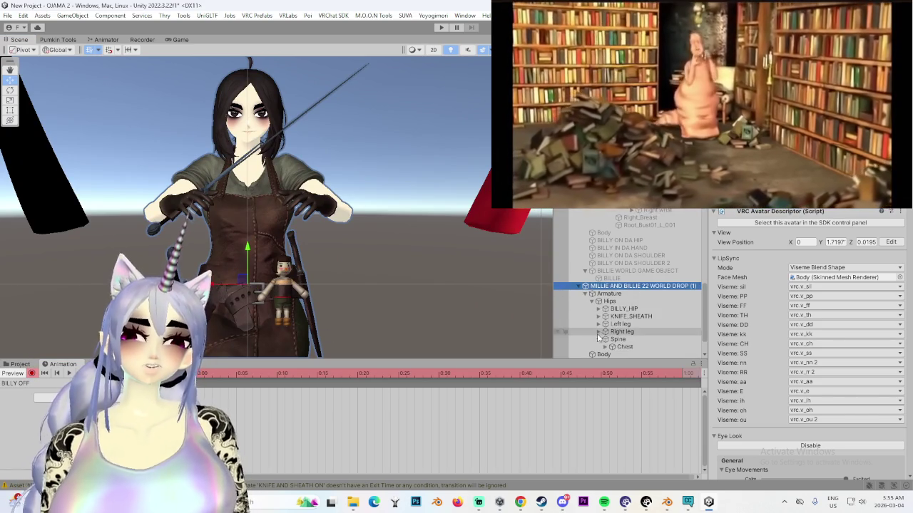
pyautogui.click(620, 309)
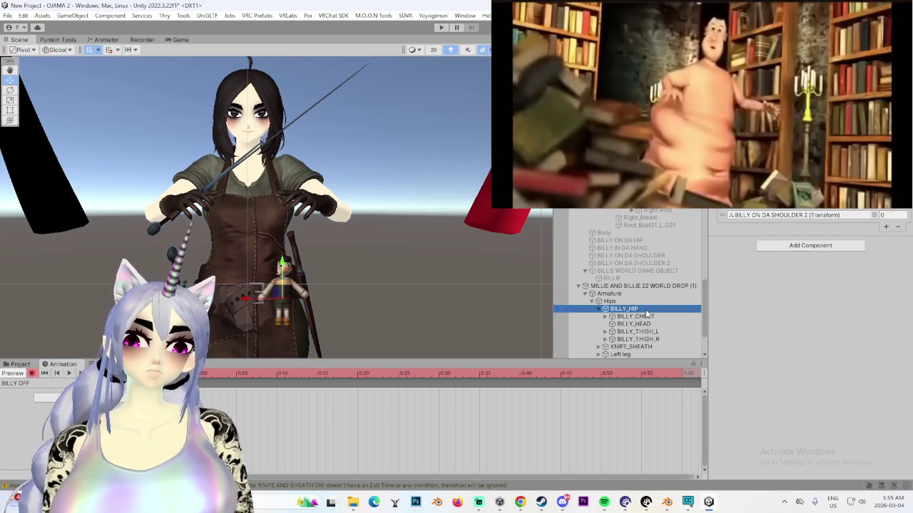
pyautogui.press('f')
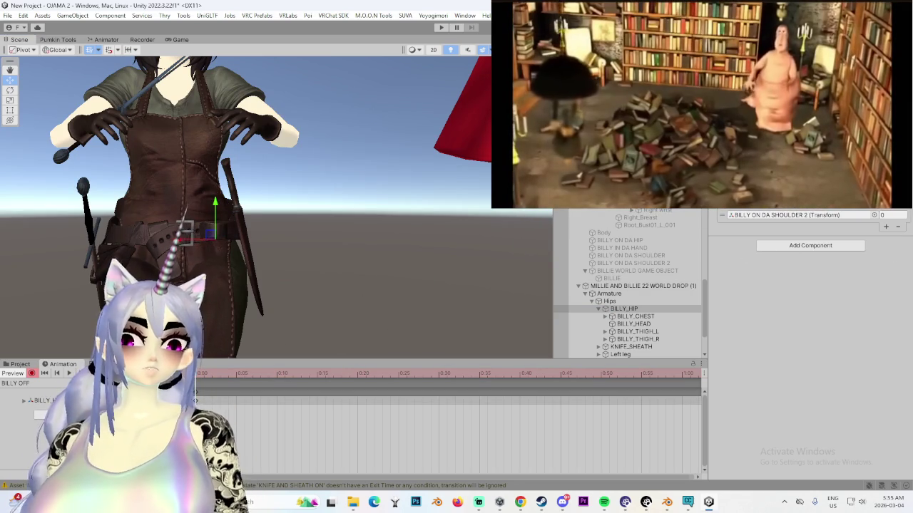
# Glance at the YouTube window, then return to Unity's Project assets.
pyautogui.click(523, 503)
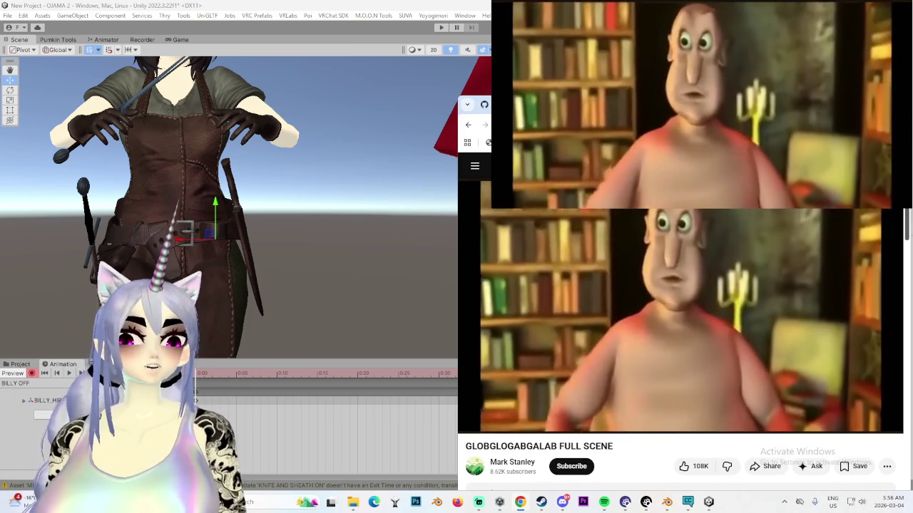
pyautogui.hotkey('alt', 'Tab')
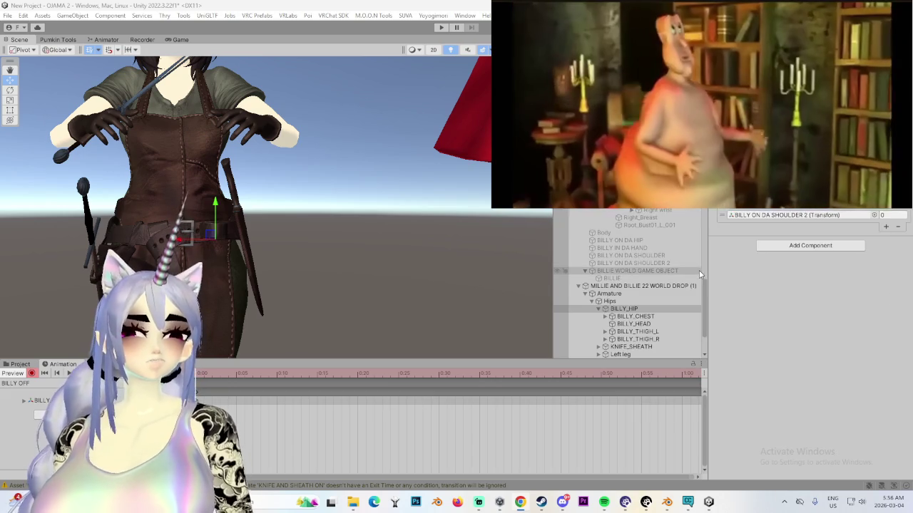
pyautogui.click(20, 364)
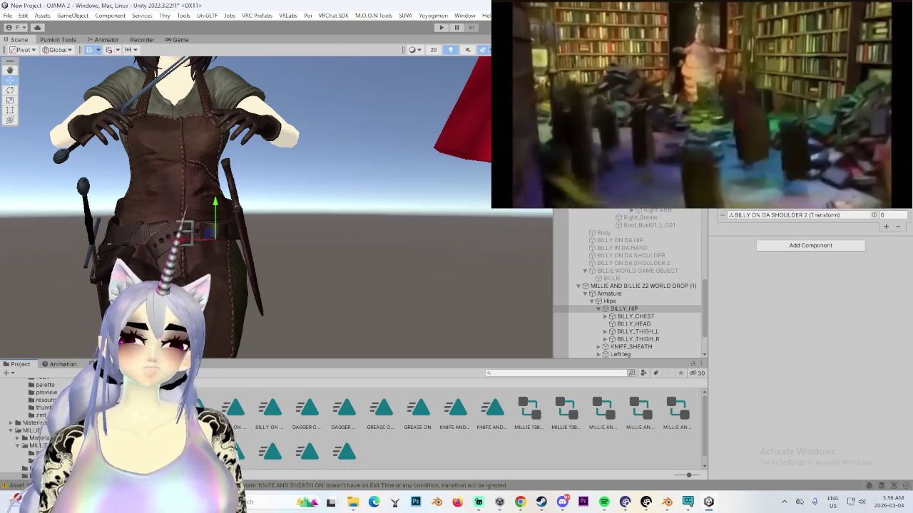
# Preview the BILLY IN HAND and BILLY OFF clips, then scroll the avatar descriptor to Playable Layers.
pyautogui.click(201, 410)
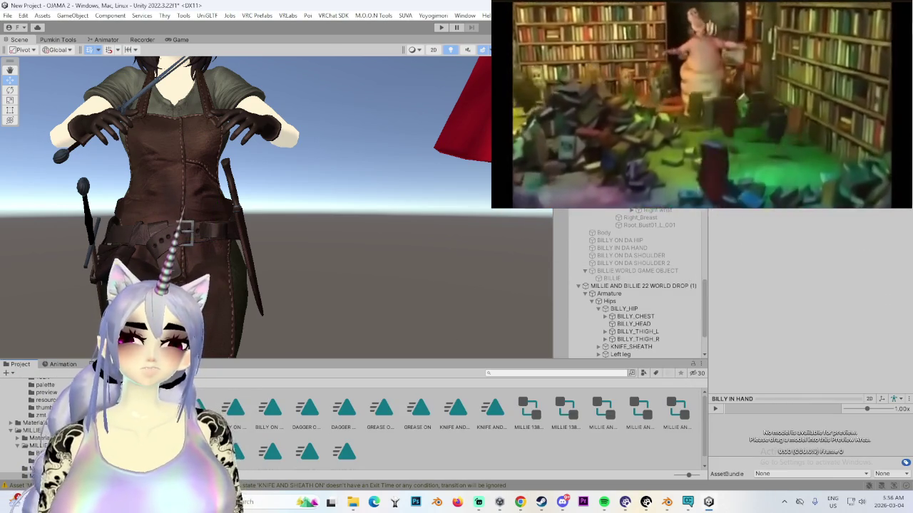
pyautogui.rightClick(171, 426)
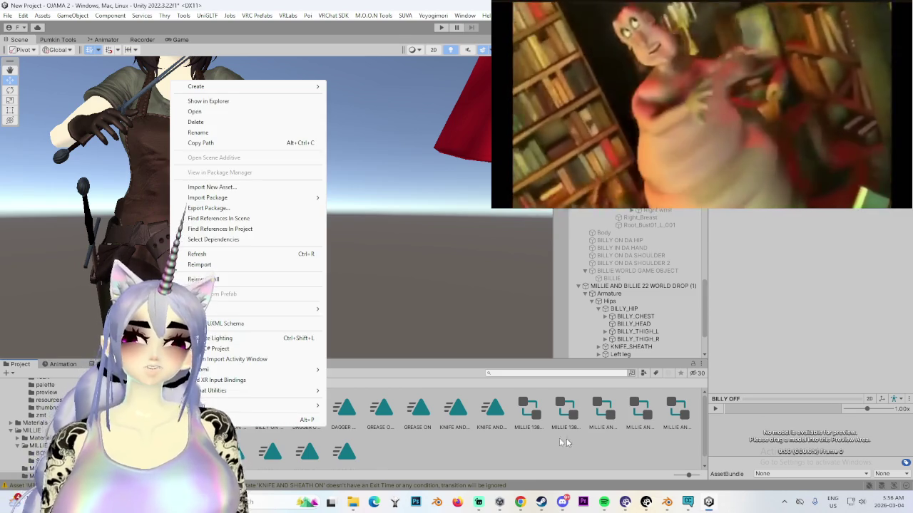
pyautogui.click(563, 442)
pyautogui.click(642, 286)
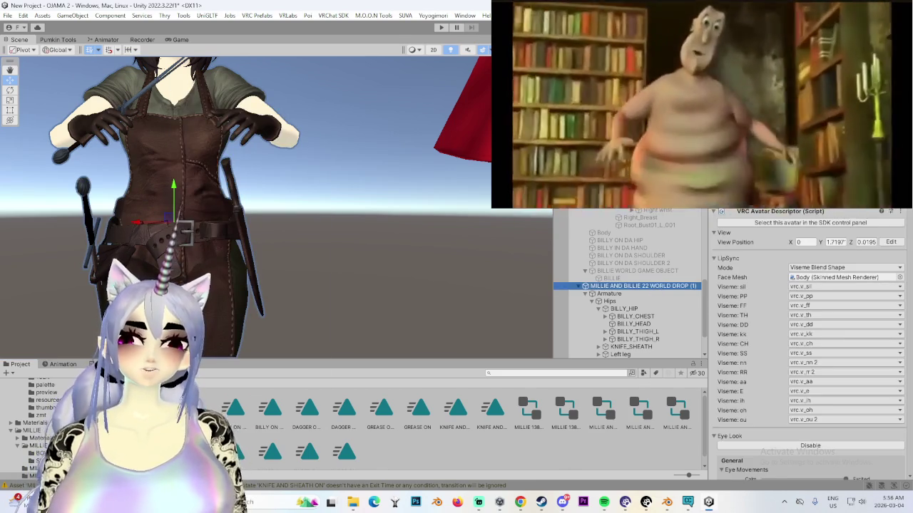
pyautogui.click(198, 410)
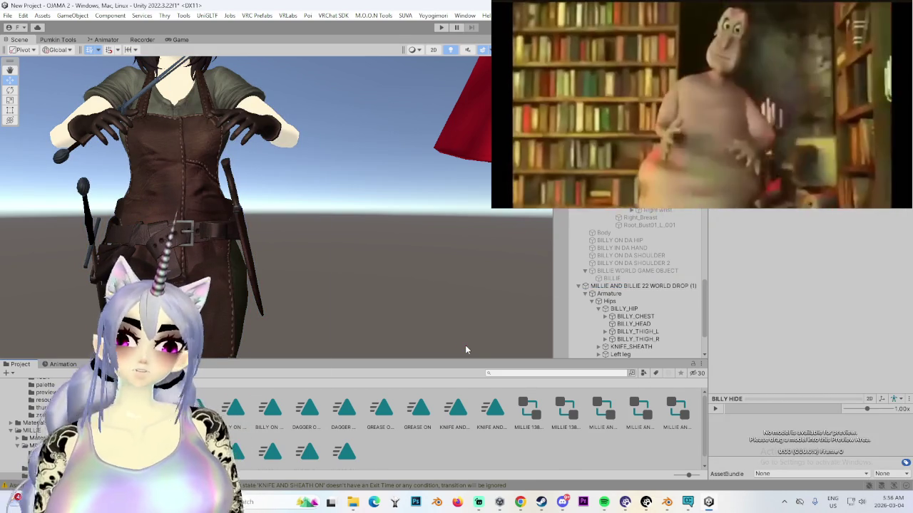
pyautogui.click(645, 286)
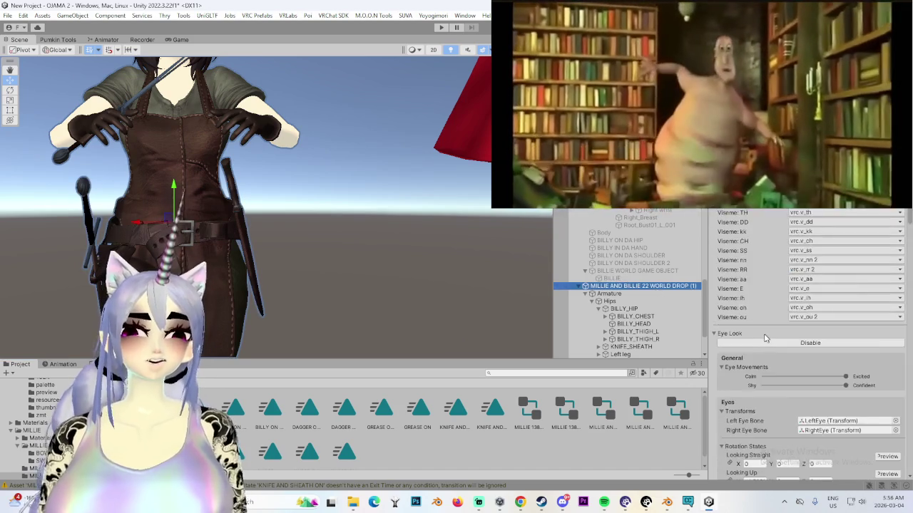
pyautogui.scroll(-10, 765, 337)
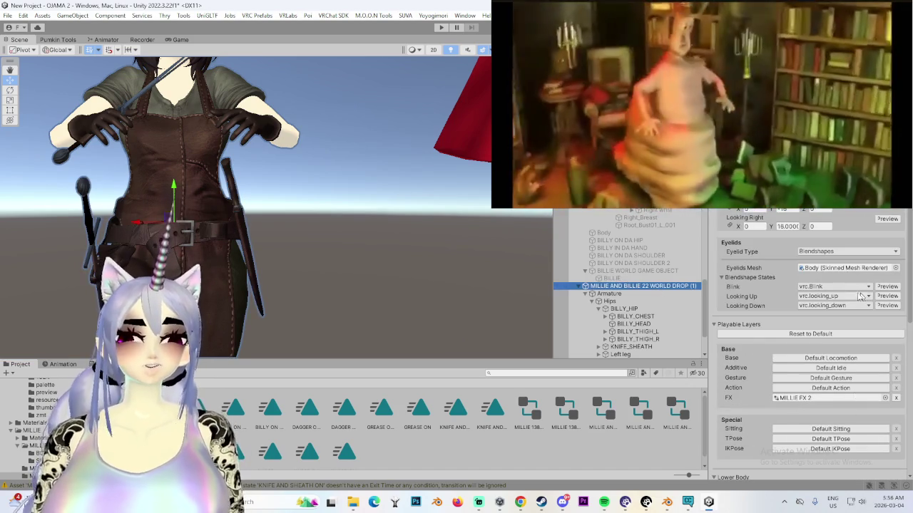
pyautogui.scroll(-5, 845, 287)
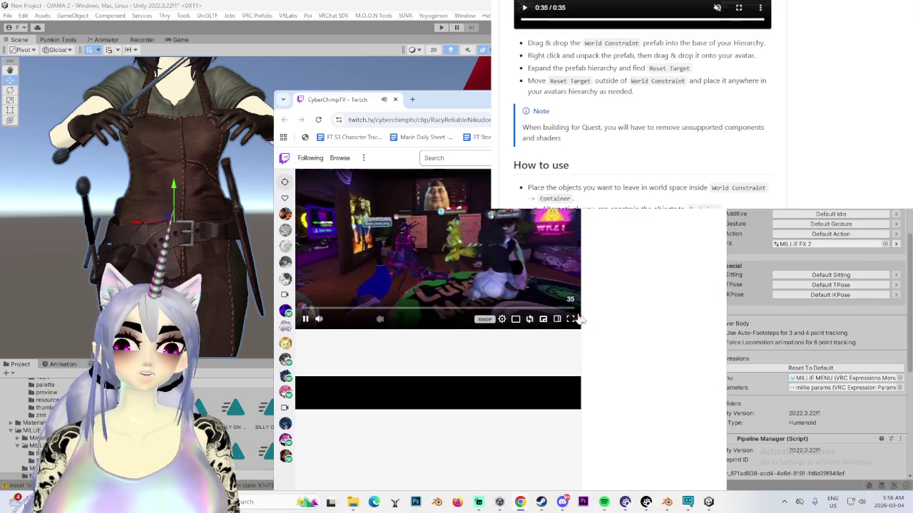
# Watch the Twitch clip in fullscreen, then exit fullscreen.
pyautogui.doubleClick(379, 312)
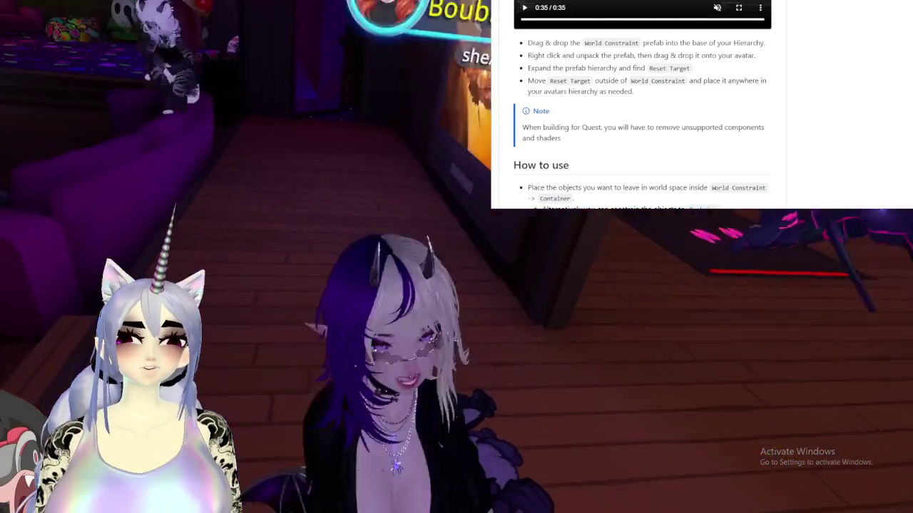
pyautogui.moveTo(565, 332)
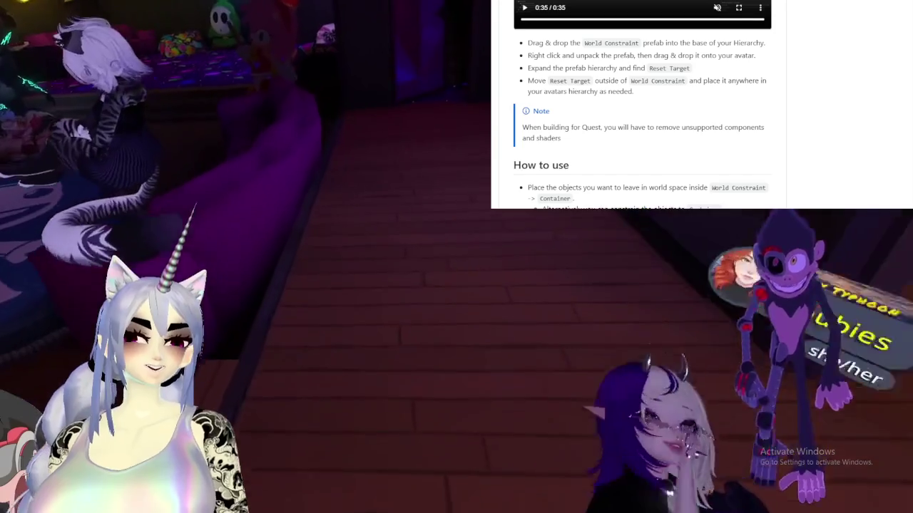
pyautogui.moveTo(630, 256)
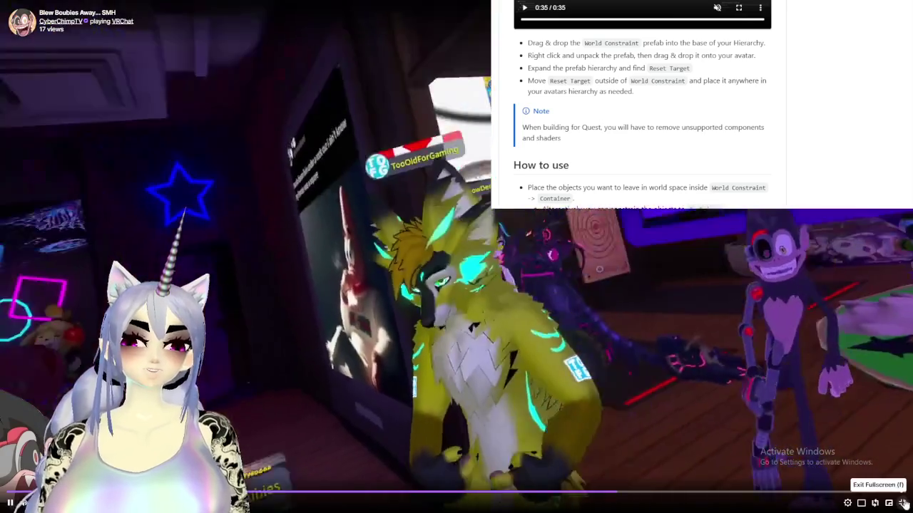
pyautogui.click(902, 503)
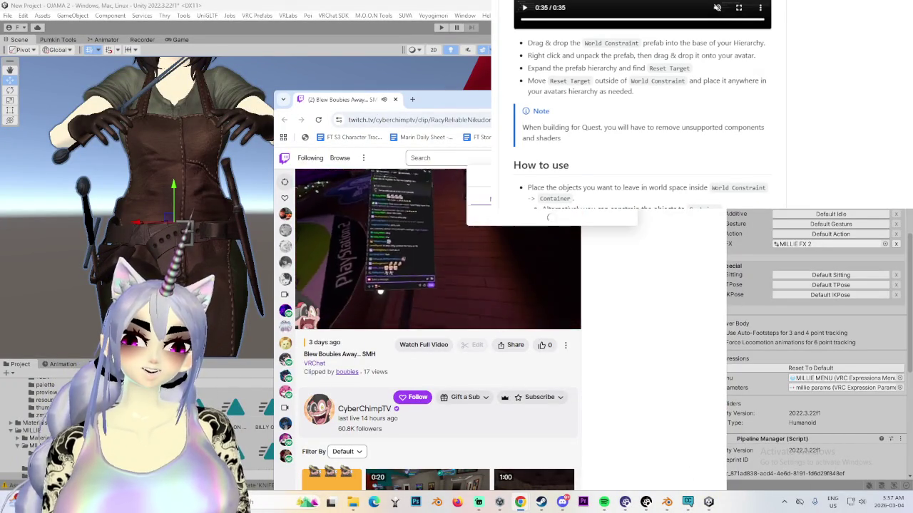
# Check and dismiss Twitch notifications, go to the YouTube home page, and minimize Chrome.
pyautogui.click(624, 158)
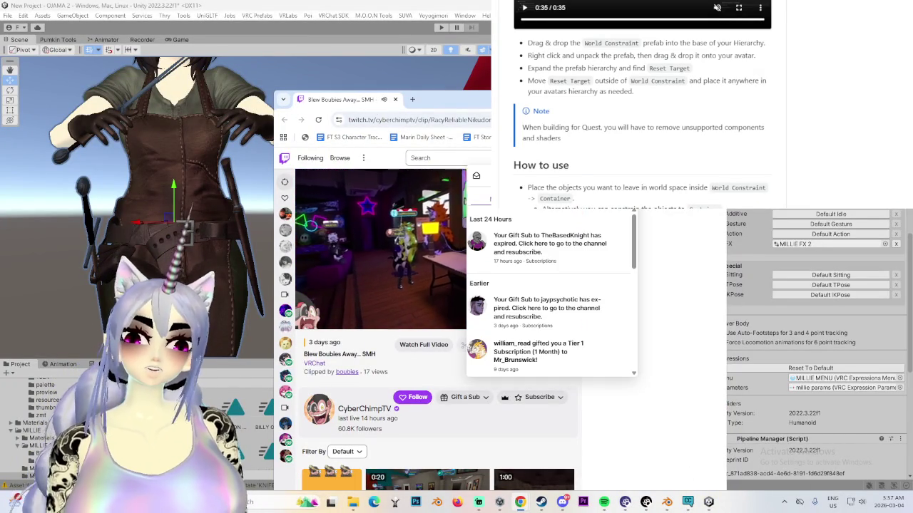
pyautogui.press('Escape')
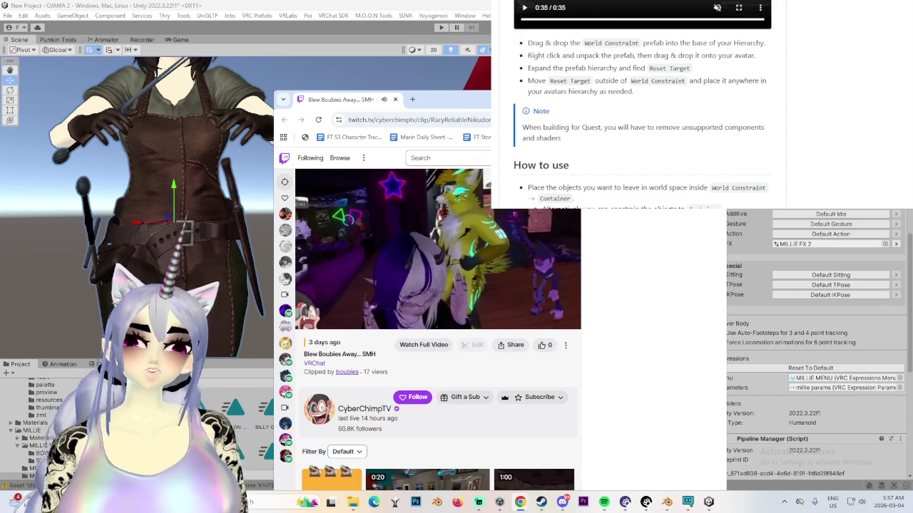
pyautogui.press('Return')
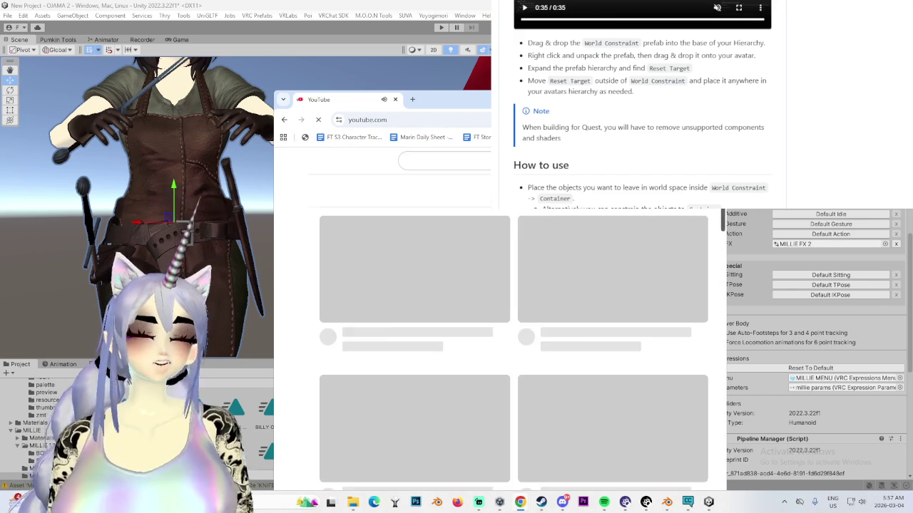
pyautogui.moveTo(384, 100); pyautogui.dragTo(552, 138)
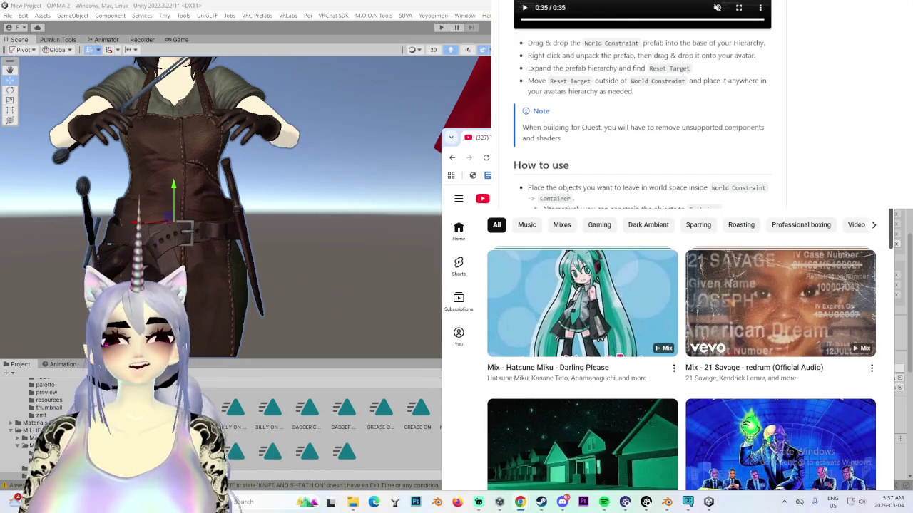
pyautogui.press('super+Down')
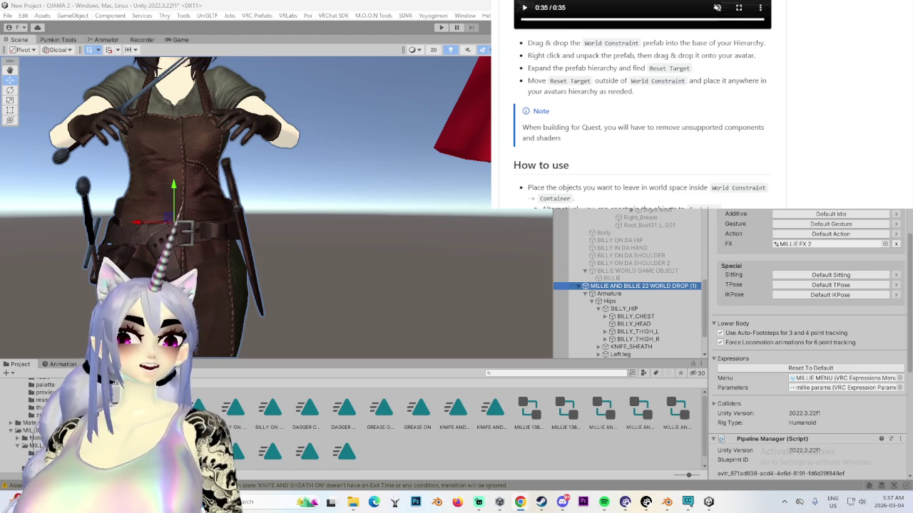
pyautogui.hotkey('alt', 'Tab')
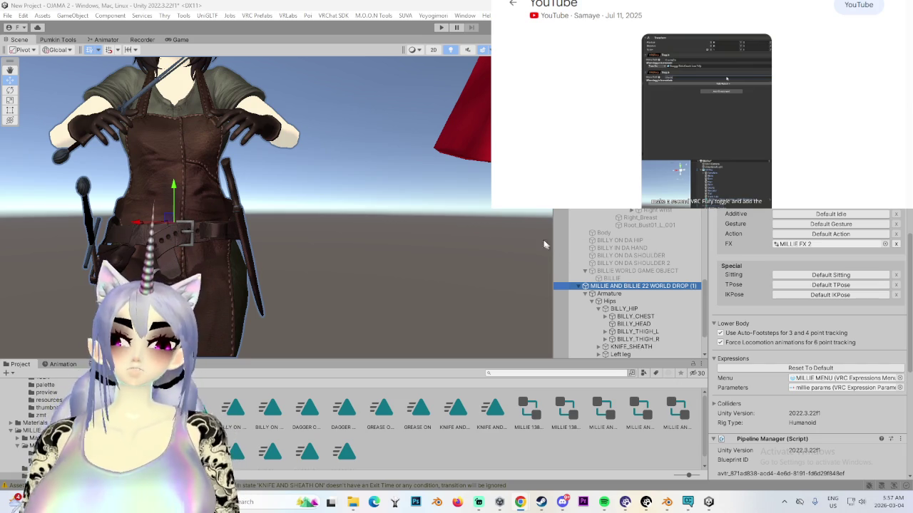
pyautogui.moveTo(285, 168)
pyautogui.mouseDown()
pyautogui.moveTo(261, 167)
pyautogui.moveTo(293, 214)
pyautogui.mouseUp()
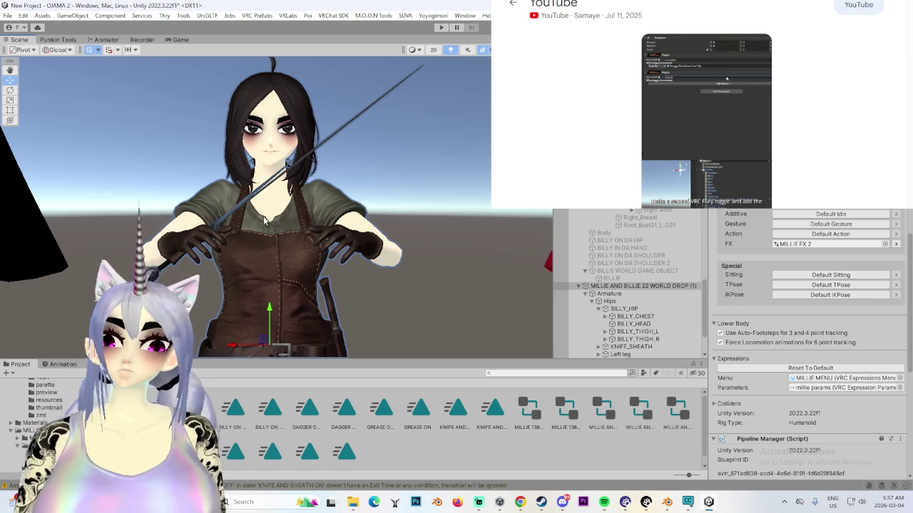
pyautogui.scroll(2, 264, 221)
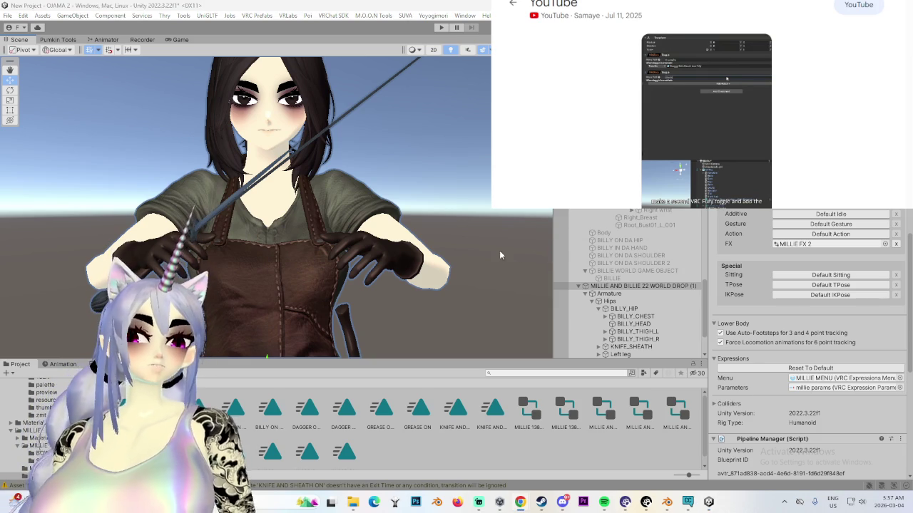
pyautogui.scroll(-3, 440, 218)
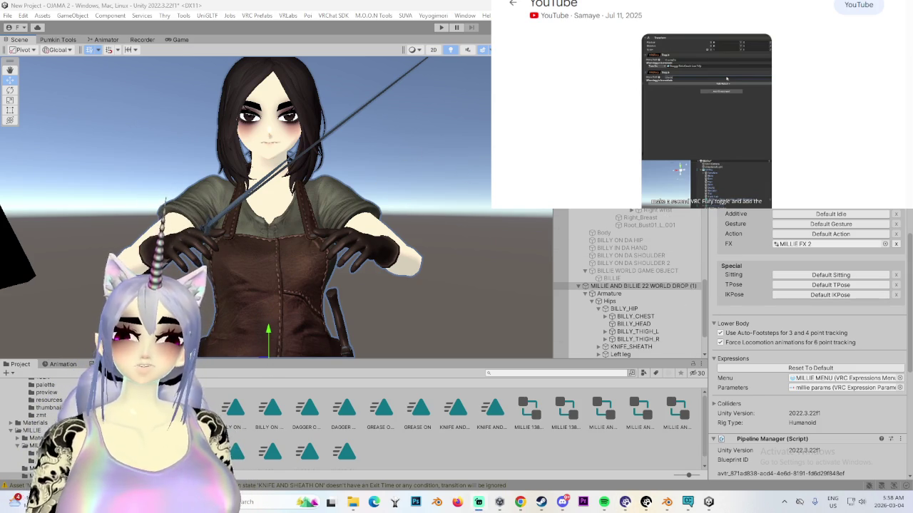
pyautogui.click(235, 412)
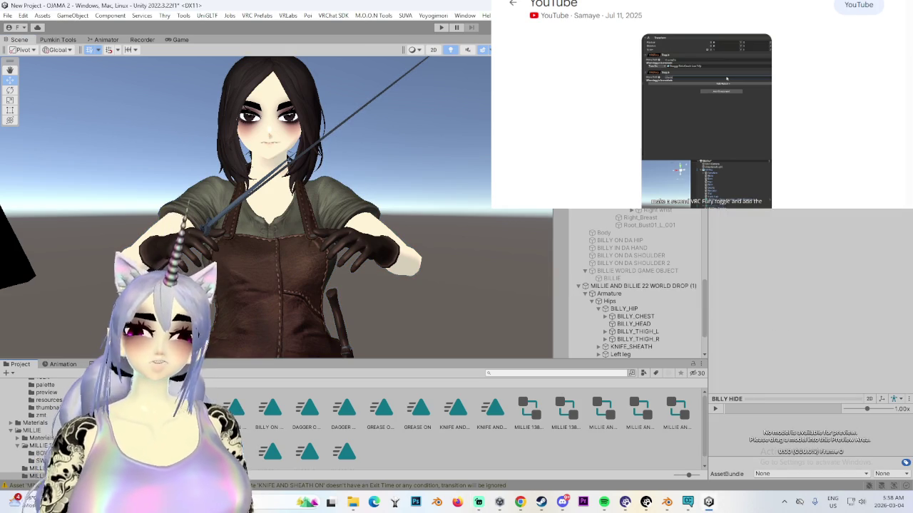
# Duplicate BILLY HIDE into BILLY HIDE OFF and inspect its BILLY_HIP scale keys.
pyautogui.hotkey('ctrl', 'd')
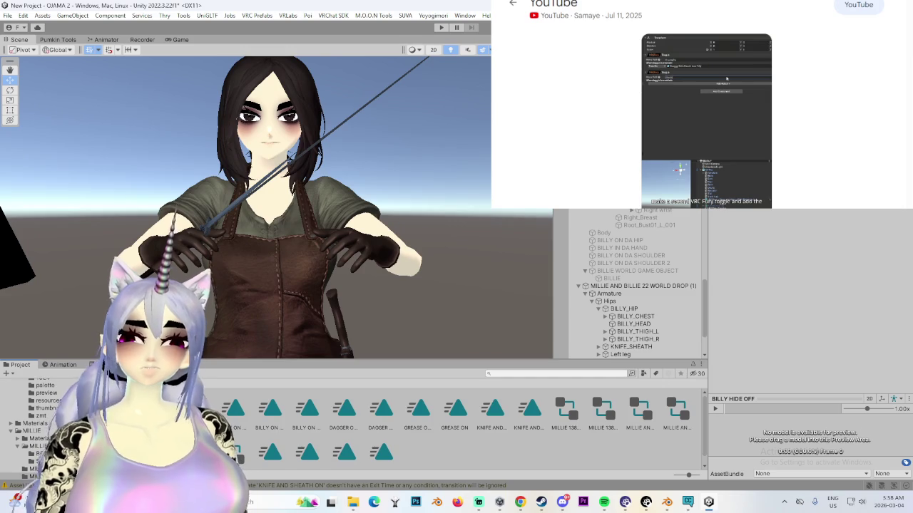
pyautogui.click(62, 364)
pyautogui.click(23, 401)
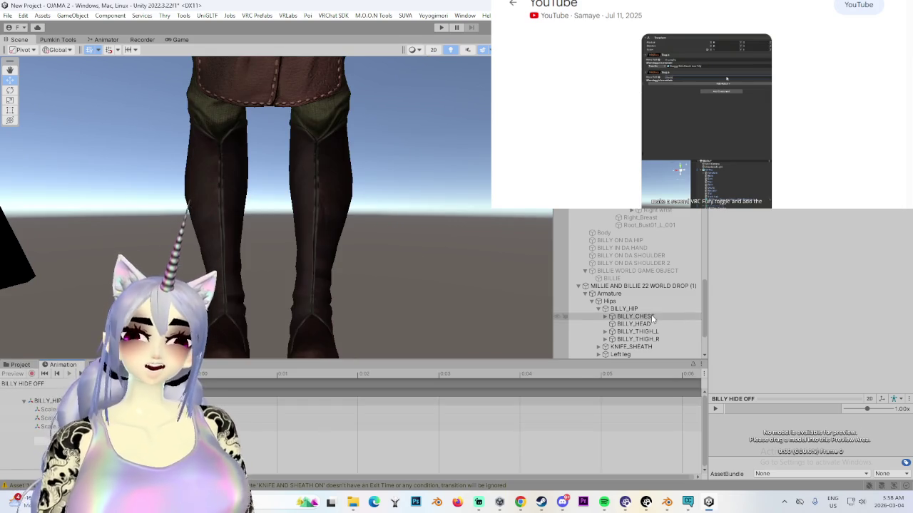
# Follow the avatar descriptor's expressions menu to the BILLY menu asset, then show the FX controller's layers.
pyautogui.click(642, 286)
pyautogui.scroll(-15, 767, 346)
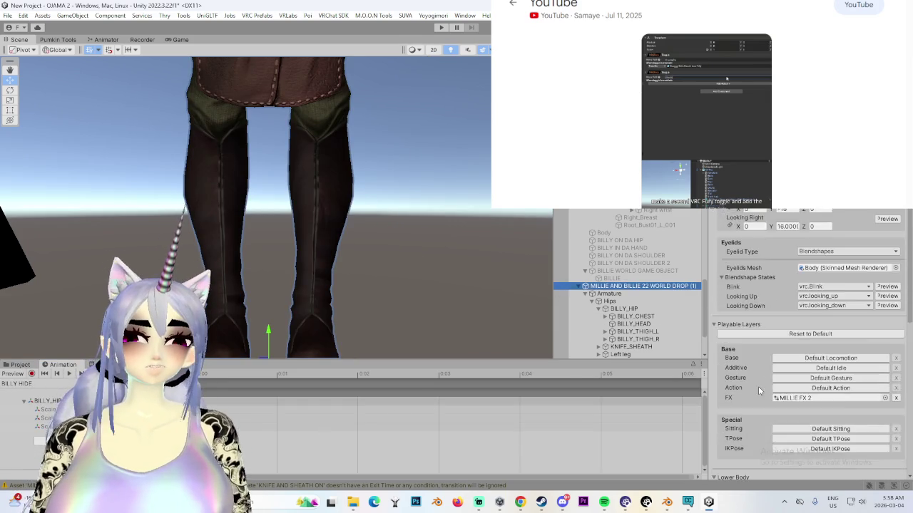
pyautogui.click(826, 269)
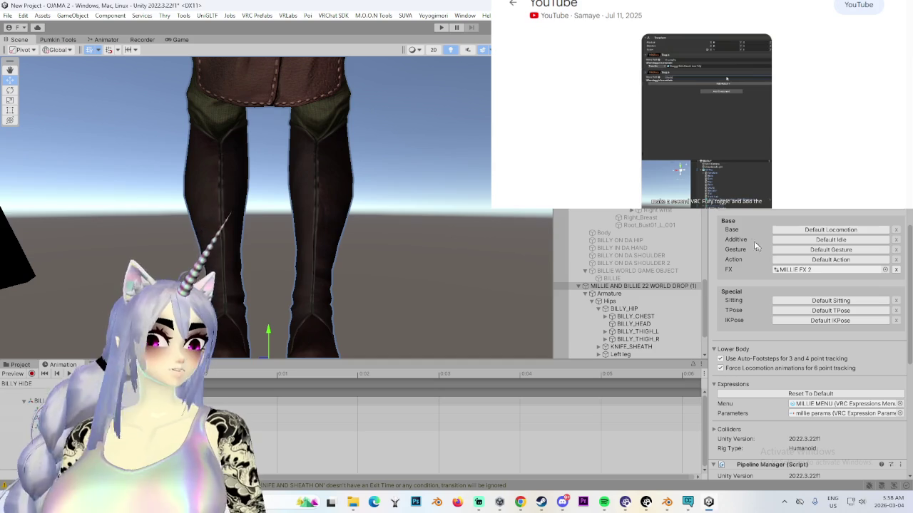
pyautogui.click(841, 403)
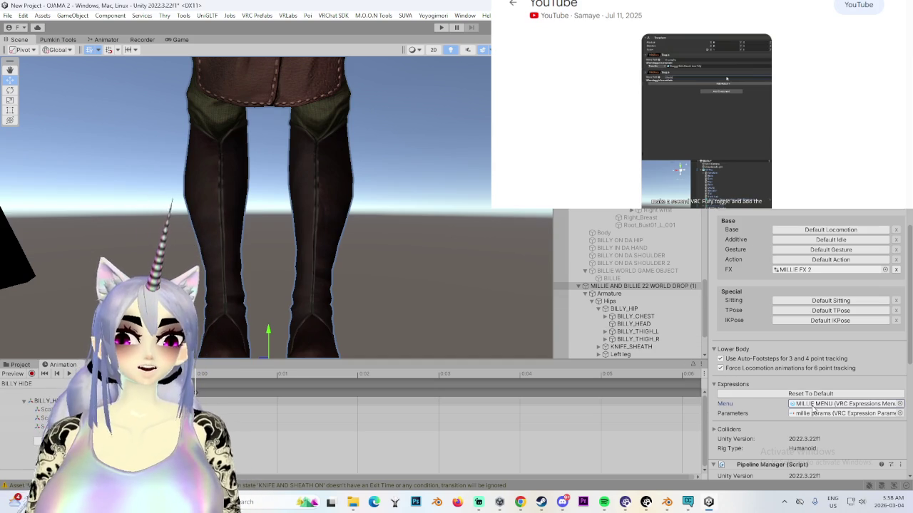
pyautogui.click(7, 370)
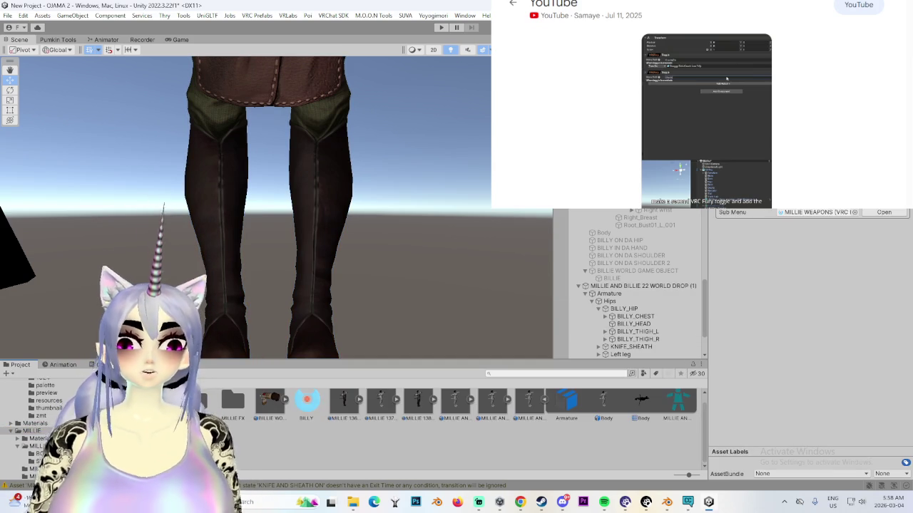
pyautogui.moveTo(305, 399); pyautogui.dragTo(816, 212)
pyautogui.click(307, 399)
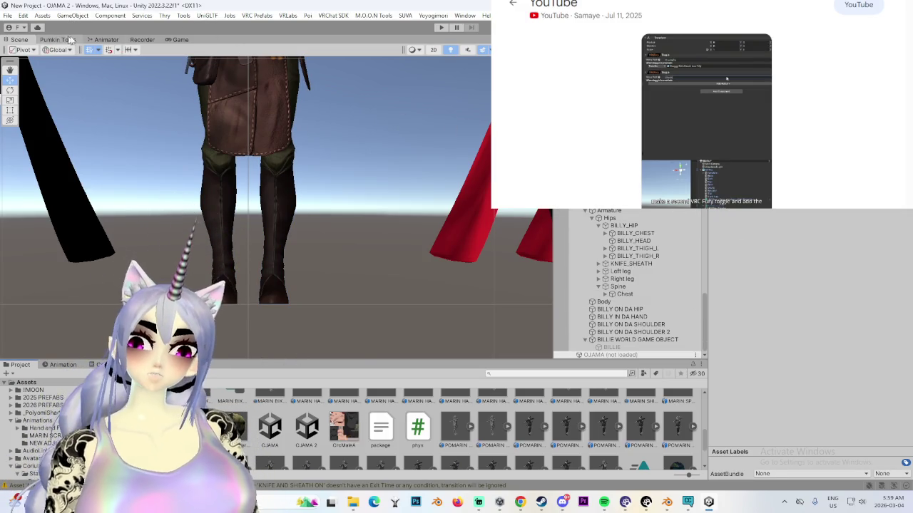
pyautogui.click(106, 39)
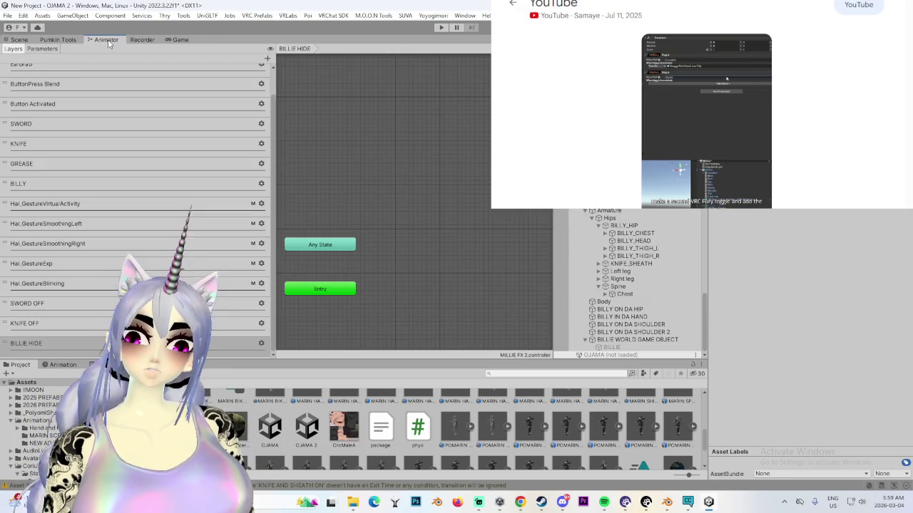
# Check the KNIFE OFF layer as a reference and pick the BILLY HIDE OFF and BILLY HIDE clips.
pyautogui.click(261, 343)
pyautogui.click(26, 382)
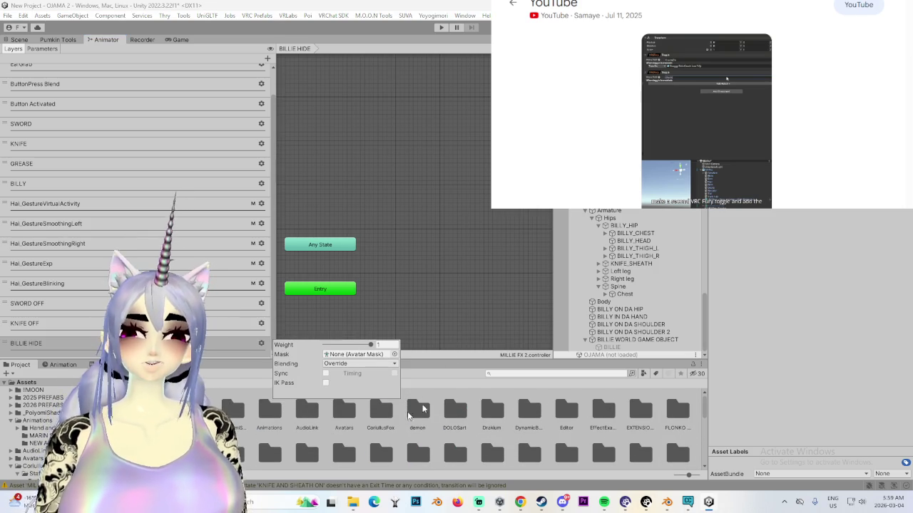
pyautogui.click(43, 323)
pyautogui.click(456, 214)
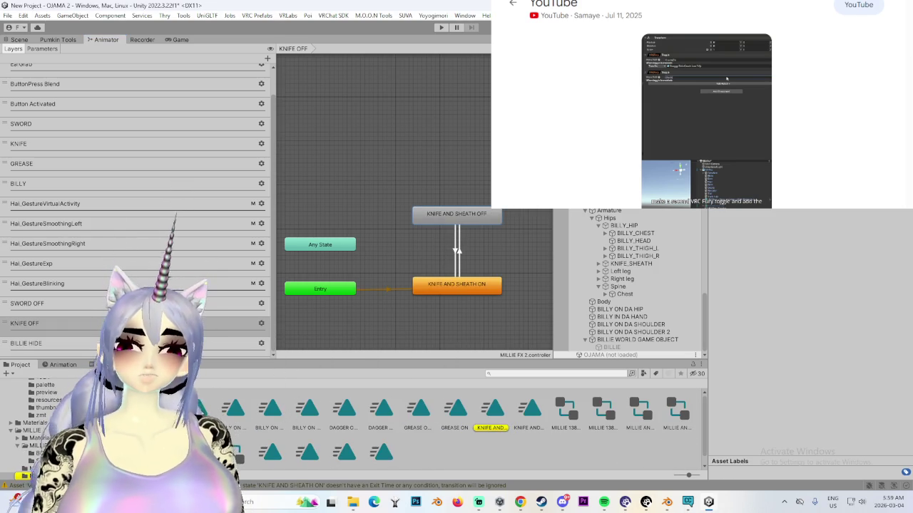
pyautogui.click(196, 407)
pyautogui.click(159, 408)
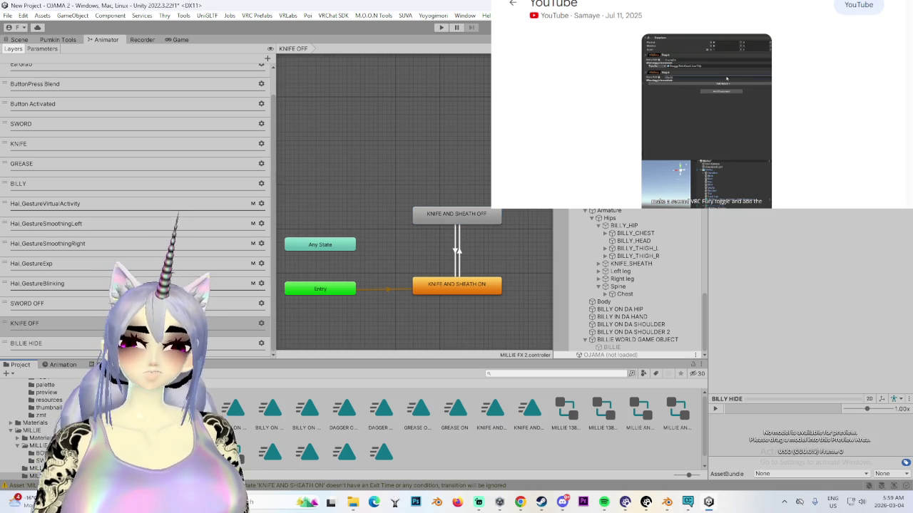
pyautogui.click(228, 342)
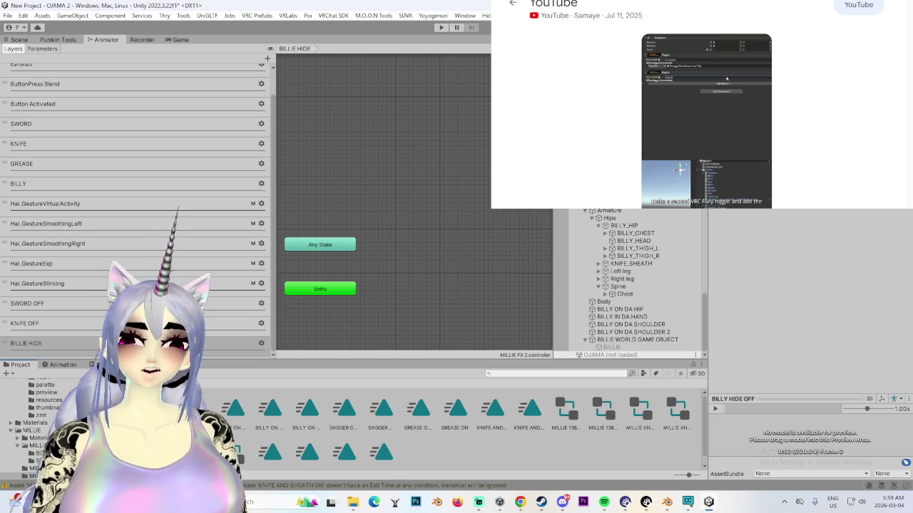
# Add BILLY HIDE OFF (default) and BILLY HIDE states to BILLIE HIDE, linked by transitions both ways.
pyautogui.moveTo(430, 280); pyautogui.dragTo(405, 281)
pyautogui.moveTo(159, 408)
pyautogui.mouseDown()
pyautogui.moveTo(419, 241)
pyautogui.moveTo(443, 248)
pyautogui.moveTo(425, 246)
pyautogui.moveTo(452, 226)
pyautogui.mouseUp()
pyautogui.rightClick(472, 289)
pyautogui.click(499, 295)
pyautogui.click(456, 250)
pyautogui.rightClick(452, 226)
pyautogui.click(478, 237)
# Make the transition back to BILLY HIDE OFF require BILLIE HIDE false.
pyautogui.click(449, 257)
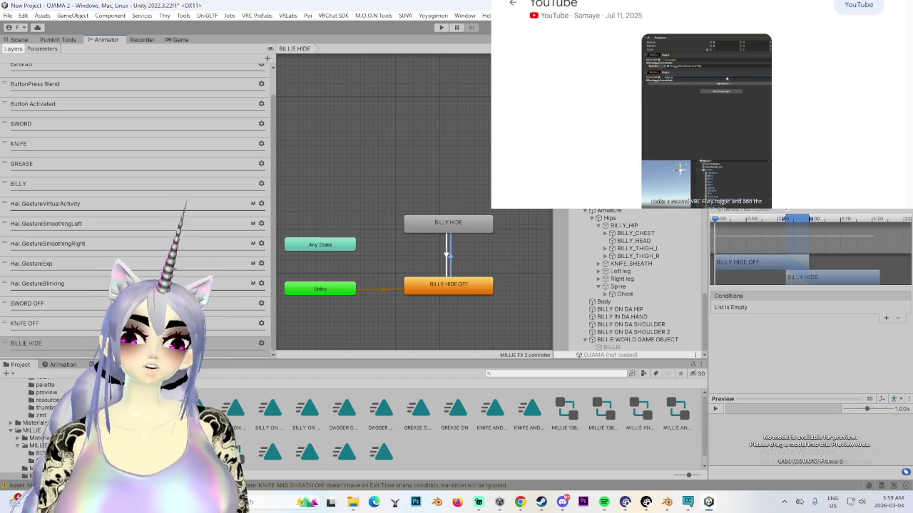
pyautogui.click(450, 255)
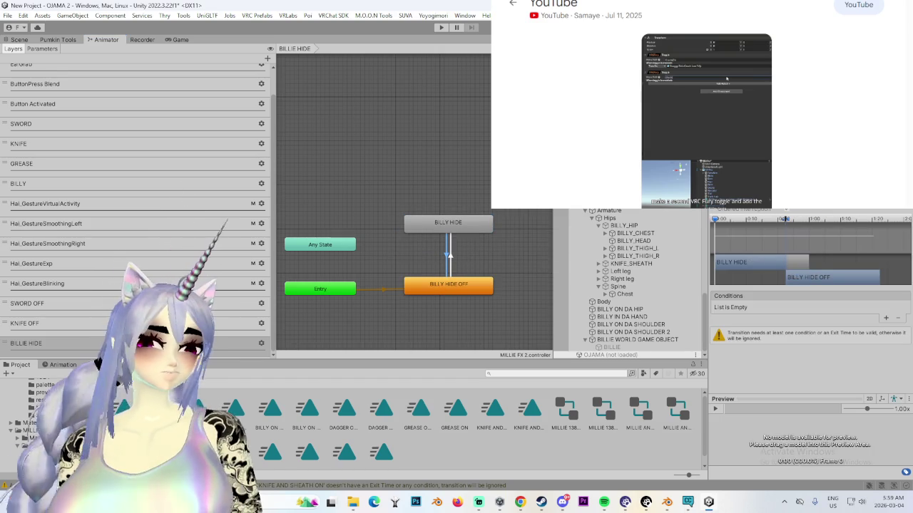
pyautogui.click(884, 318)
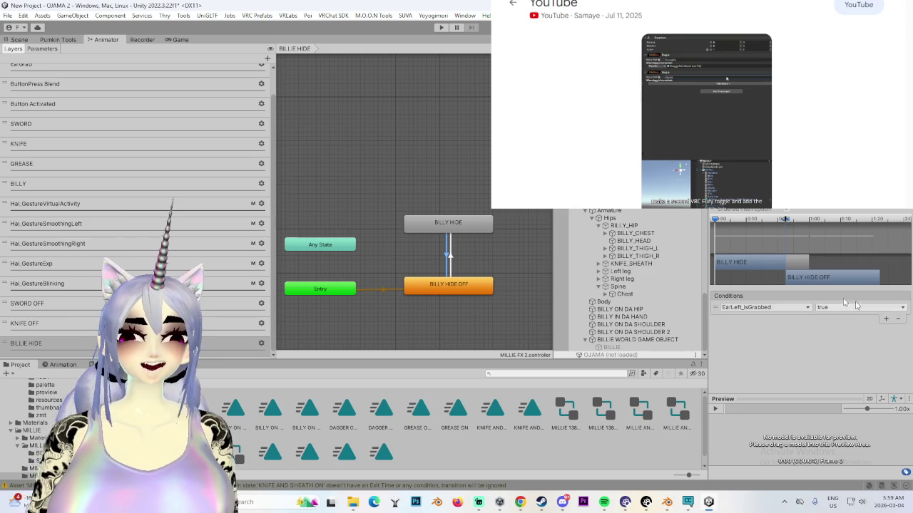
pyautogui.click(795, 306)
pyautogui.click(753, 485)
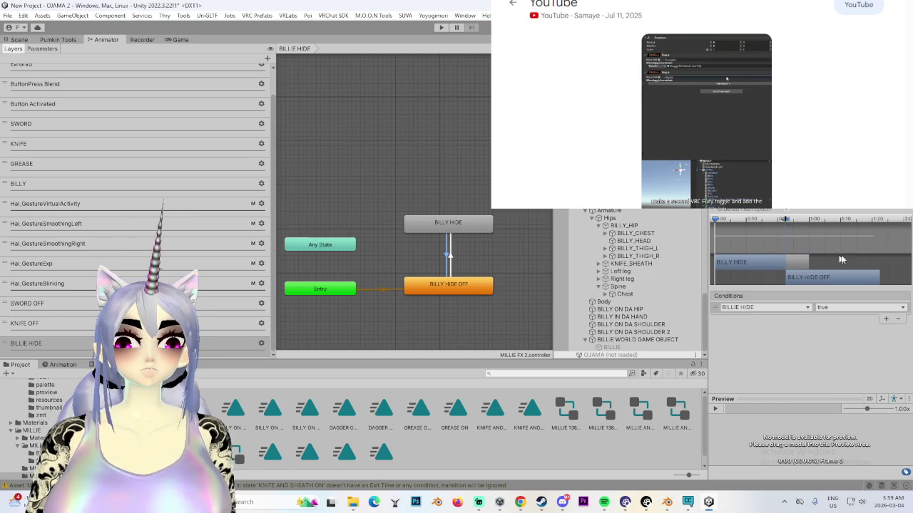
pyautogui.click(860, 307)
pyautogui.click(839, 329)
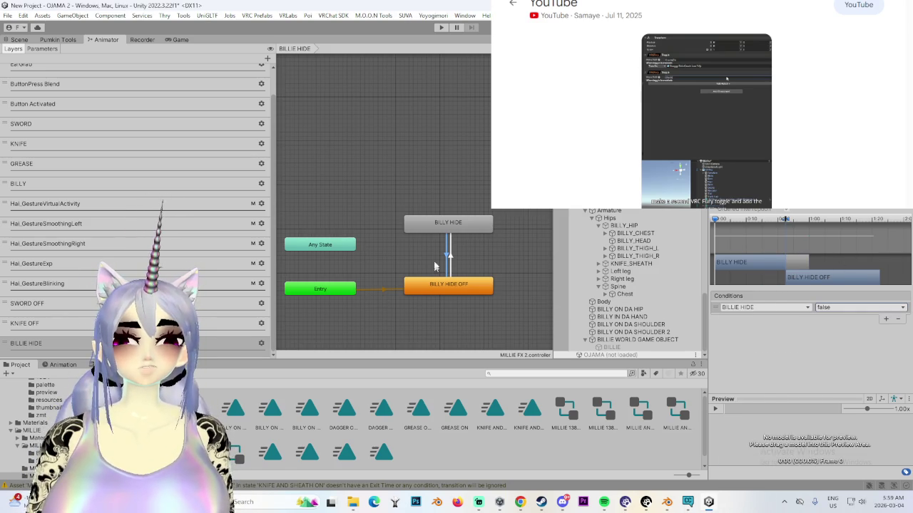
# Give the transition into BILLY HIDE a BILLIE HIDE true condition.
pyautogui.click(449, 258)
pyautogui.click(886, 319)
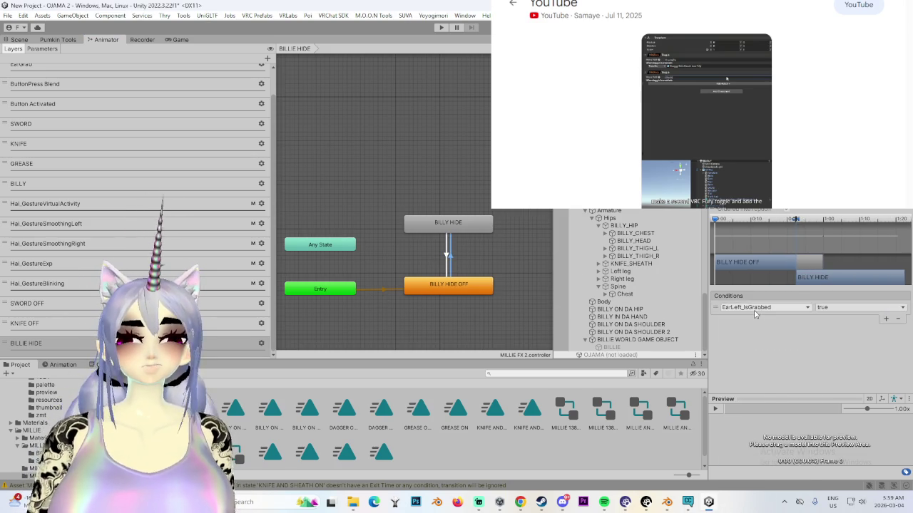
pyautogui.click(755, 307)
pyautogui.click(741, 485)
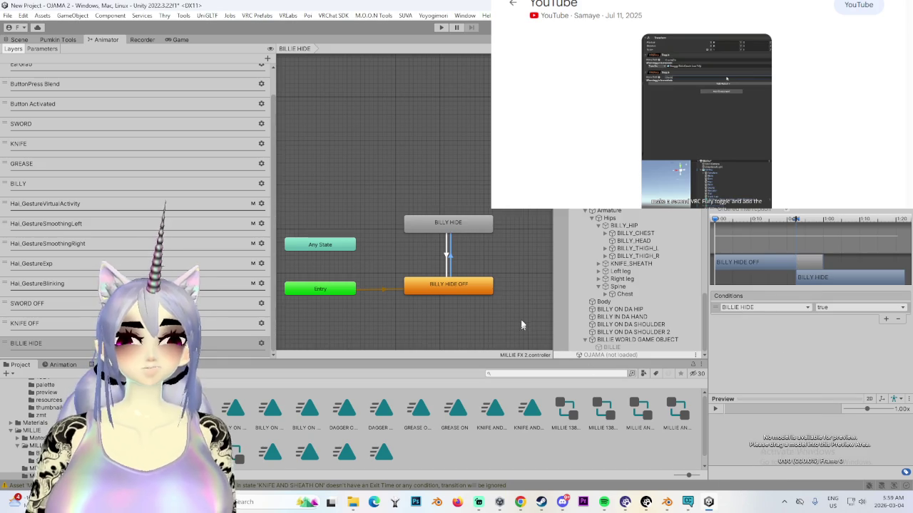
pyautogui.click(458, 263)
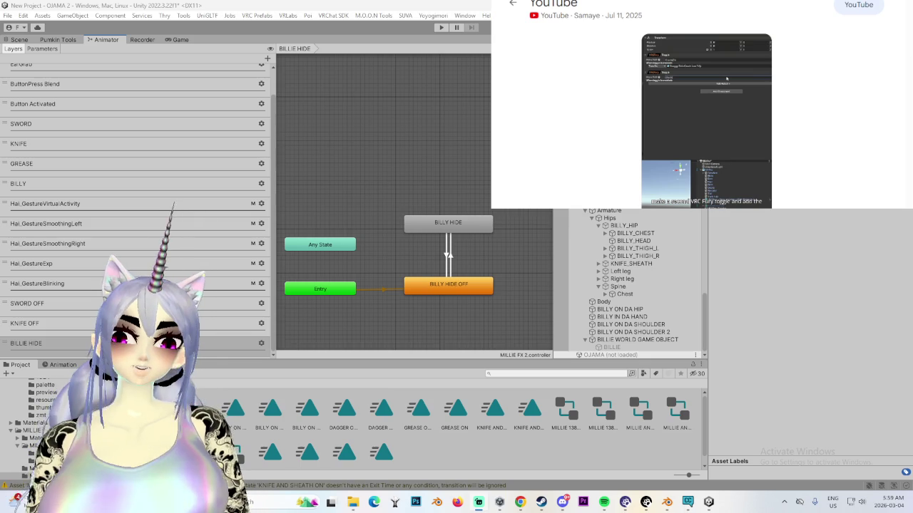
pyautogui.rightClick(646, 227)
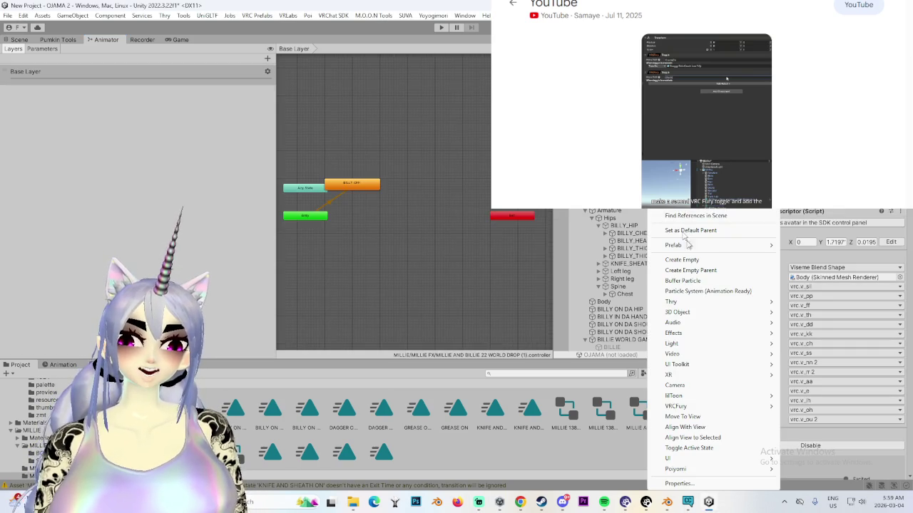
# Back in the Scene view, frame the avatar with F and orbit and zoom around the characters.
pyautogui.press('Escape')
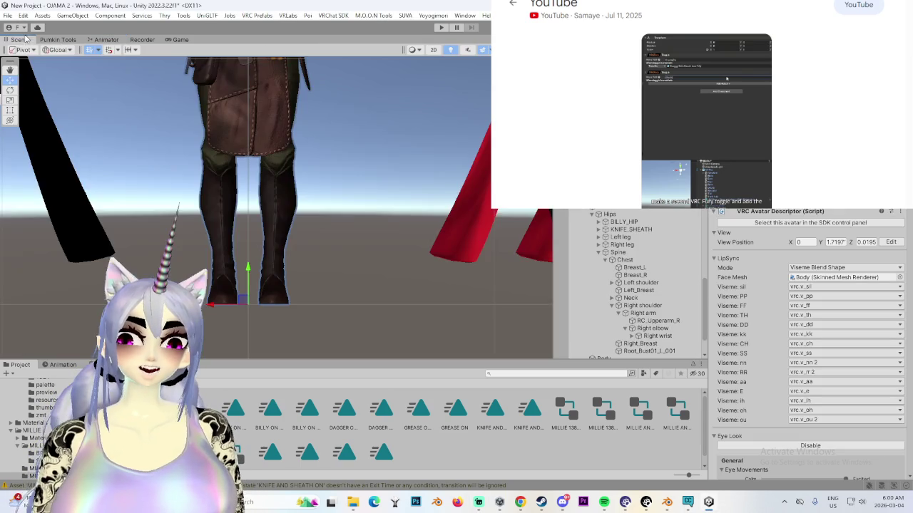
pyautogui.click(20, 39)
pyautogui.press('f')
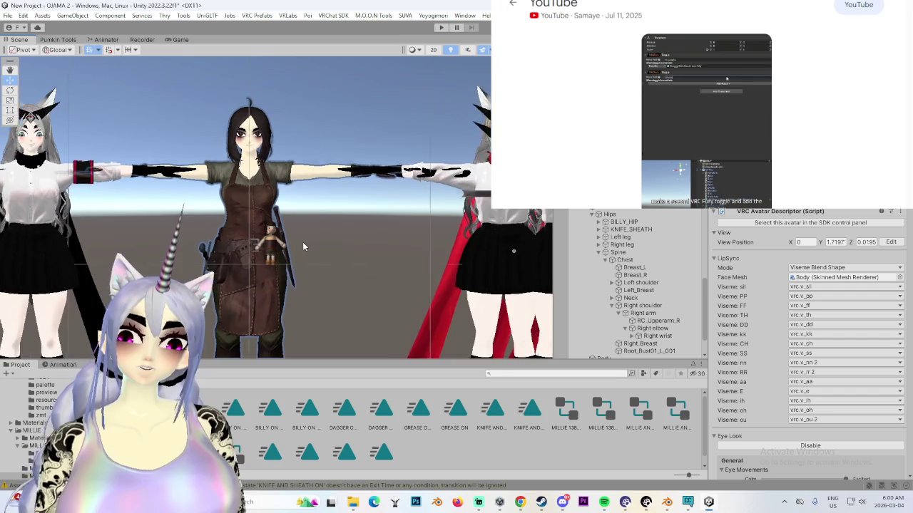
pyautogui.scroll(3, 302, 241)
pyautogui.moveTo(308, 245)
pyautogui.mouseDown()
pyautogui.moveTo(287, 203)
pyautogui.moveTo(428, 203)
pyautogui.moveTo(350, 148)
pyautogui.moveTo(376, 190)
pyautogui.mouseUp()
pyautogui.scroll(2, 287, 203)
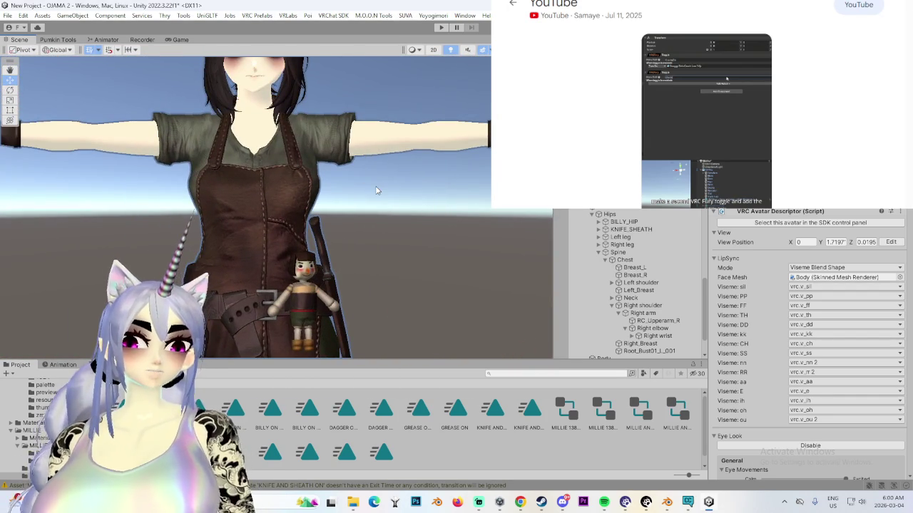
pyautogui.scroll(-5, 377, 190)
pyautogui.moveTo(334, 227)
pyautogui.mouseDown()
pyautogui.moveTo(383, 245)
pyautogui.moveTo(340, 262)
pyautogui.moveTo(340, 313)
pyautogui.moveTo(335, 239)
pyautogui.moveTo(285, 228)
pyautogui.moveTo(434, 132)
pyautogui.mouseUp()
pyautogui.scroll(3, 340, 263)
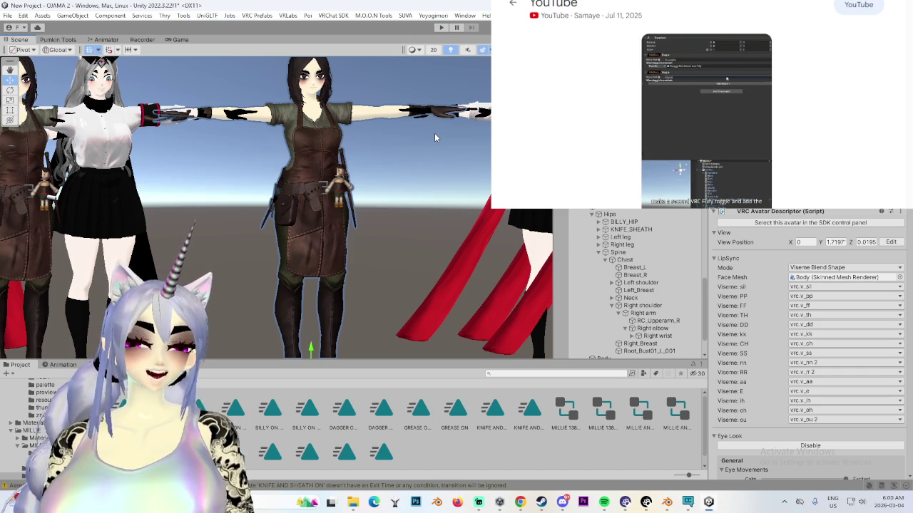
pyautogui.moveTo(335, 185)
pyautogui.mouseDown()
pyautogui.moveTo(365, 303)
pyautogui.moveTo(369, 258)
pyautogui.moveTo(343, 247)
pyautogui.moveTo(410, 229)
pyautogui.moveTo(272, 80)
pyautogui.moveTo(280, 219)
pyautogui.moveTo(306, 212)
pyautogui.moveTo(346, 288)
pyautogui.moveTo(378, 246)
pyautogui.moveTo(435, 239)
pyautogui.mouseUp()
pyautogui.scroll(2, 369, 259)
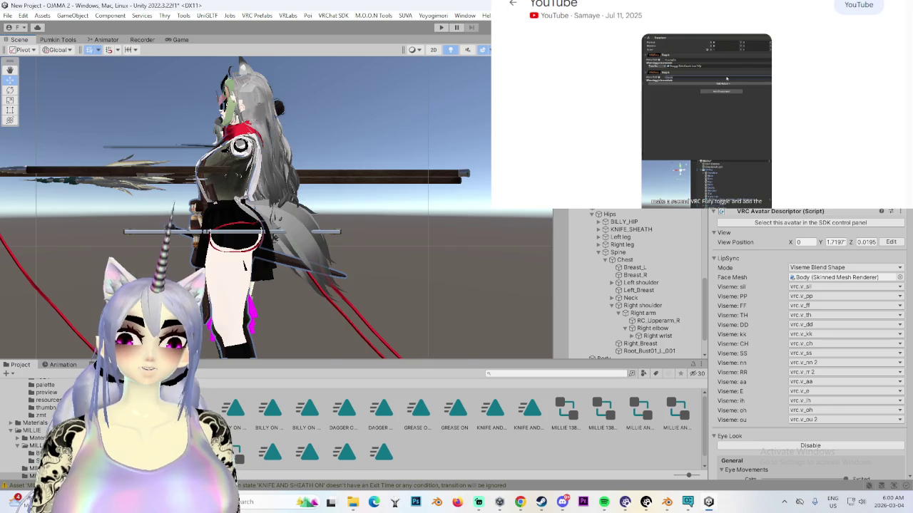
pyautogui.scroll(-5, 743, 312)
pyautogui.scroll(-3, 744, 311)
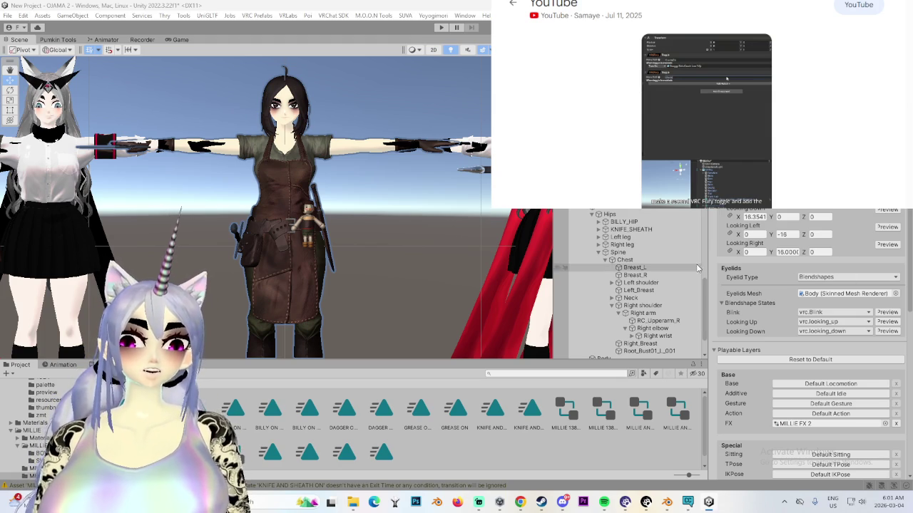
# Save the project so VRCFury rebuilds the avatar.
pyautogui.scroll(3, 777, 246)
pyautogui.scroll(6, 776, 246)
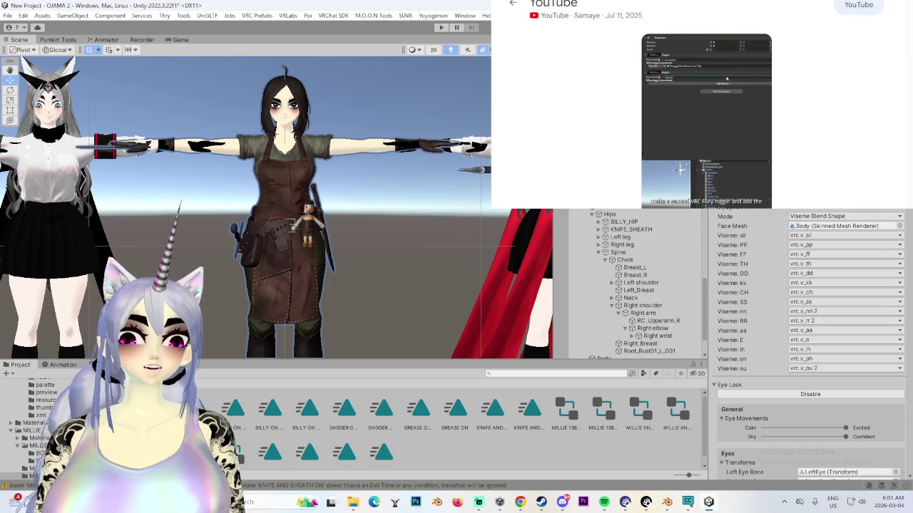
pyautogui.hotkey('ctrl', 'p')
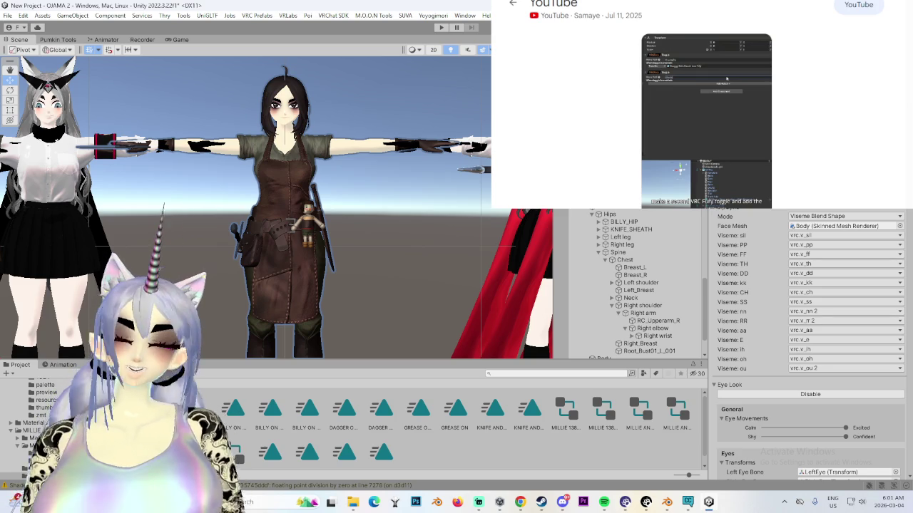
# Orbit the Scene view to face the apron character, then bring up the Steam library.
pyautogui.scroll(8, 304, 245)
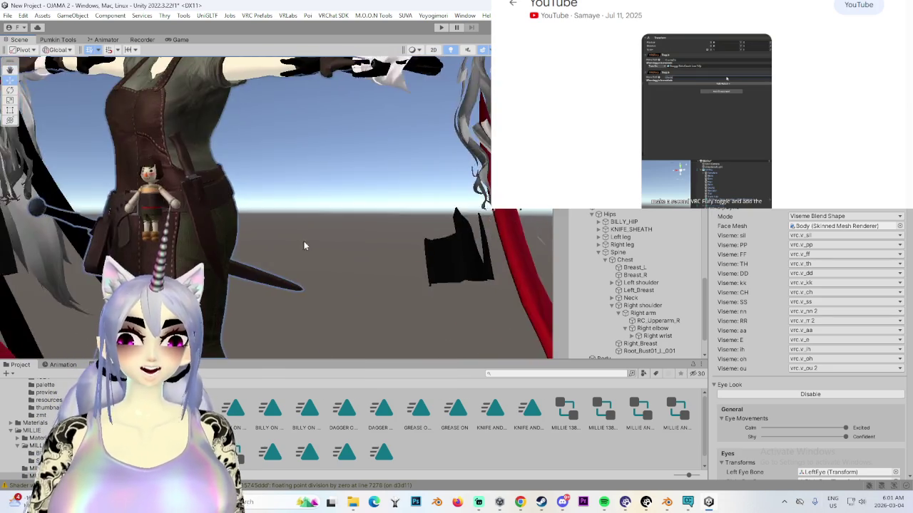
pyautogui.moveTo(303, 246)
pyautogui.mouseDown()
pyautogui.moveTo(197, 237)
pyautogui.moveTo(339, 256)
pyautogui.moveTo(342, 214)
pyautogui.moveTo(388, 163)
pyautogui.moveTo(352, 186)
pyautogui.moveTo(358, 211)
pyautogui.moveTo(347, 243)
pyautogui.moveTo(333, 222)
pyautogui.moveTo(340, 211)
pyautogui.moveTo(321, 209)
pyautogui.moveTo(387, 209)
pyautogui.moveTo(433, 242)
pyautogui.moveTo(353, 190)
pyautogui.moveTo(375, 242)
pyautogui.moveTo(390, 343)
pyautogui.mouseUp()
pyautogui.scroll(-5, 339, 255)
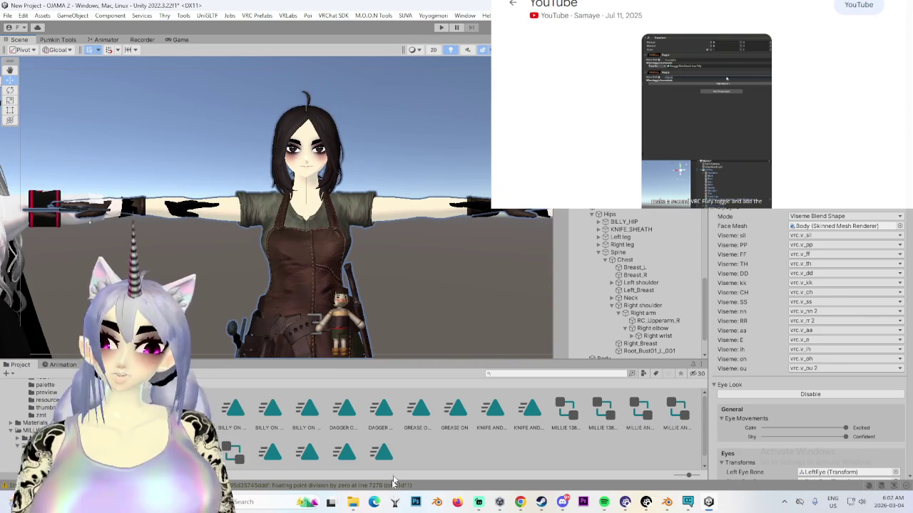
pyautogui.click(542, 502)
# Launch VRChat from the Steam library, confirming the launch option.
pyautogui.click(410, 241)
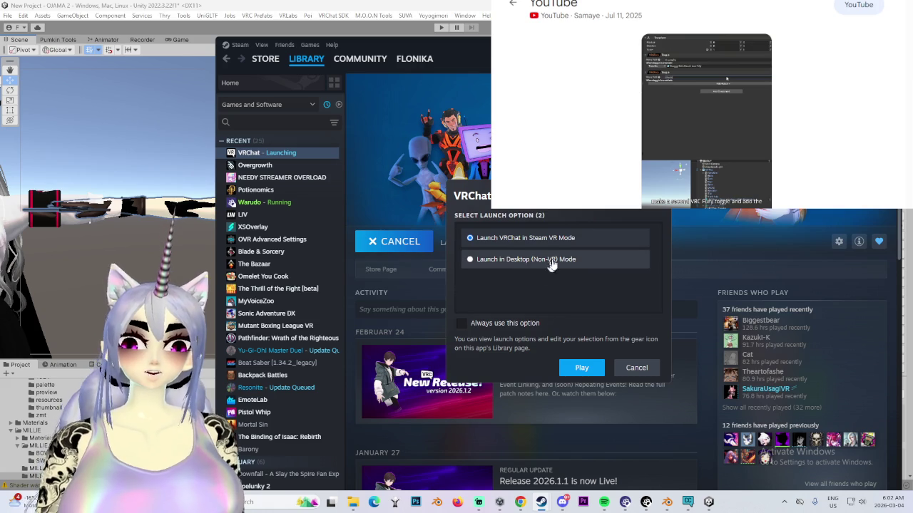
pyautogui.click(582, 368)
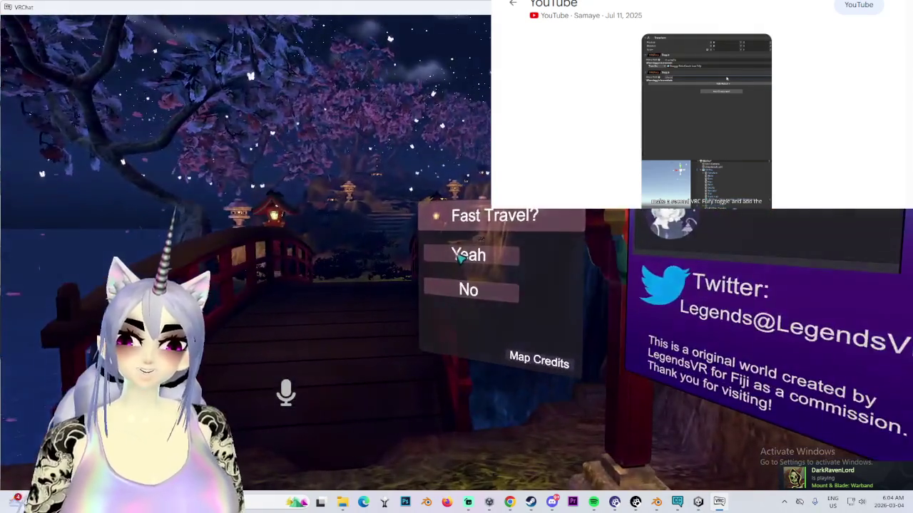
# Fast travel into the lantern-lit interior room, briefly opening and closing the Start menu.
pyautogui.click(460, 258)
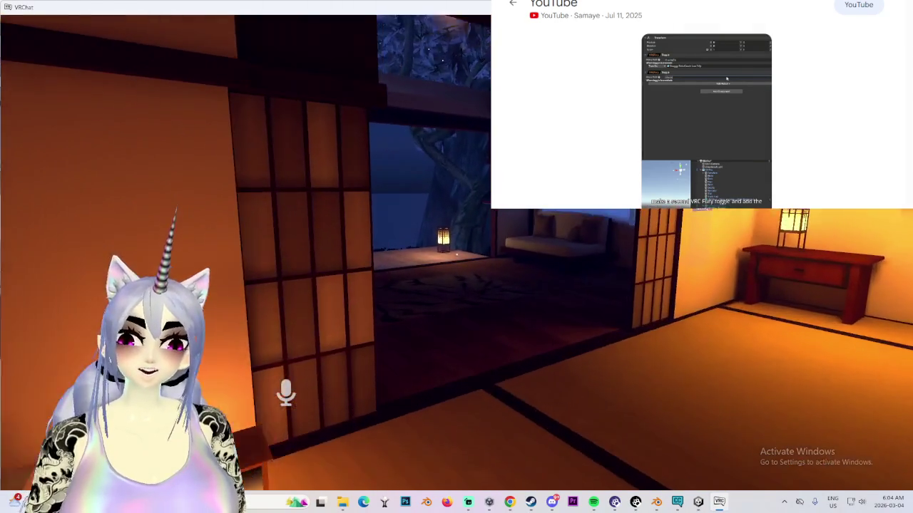
pyautogui.press('super')
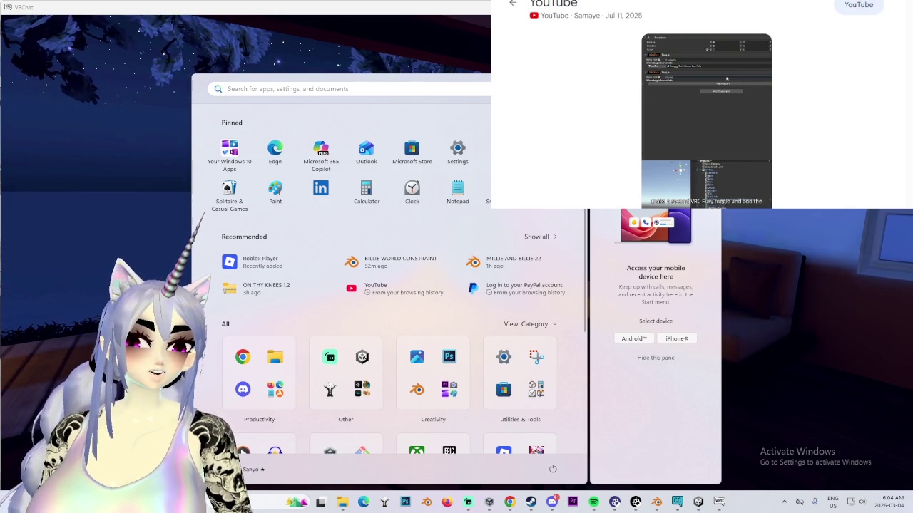
pyautogui.press('Escape')
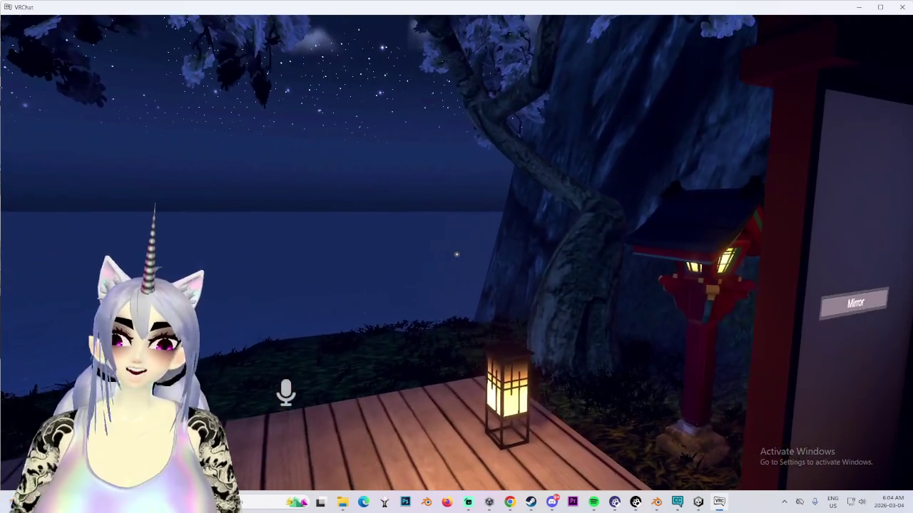
# Apply the SDK: MILLIE AND BILLIE 22 test avatar from the SDK Test Avatars list.
pyautogui.press('r')
pyautogui.click(445, 314)
pyautogui.click(413, 292)
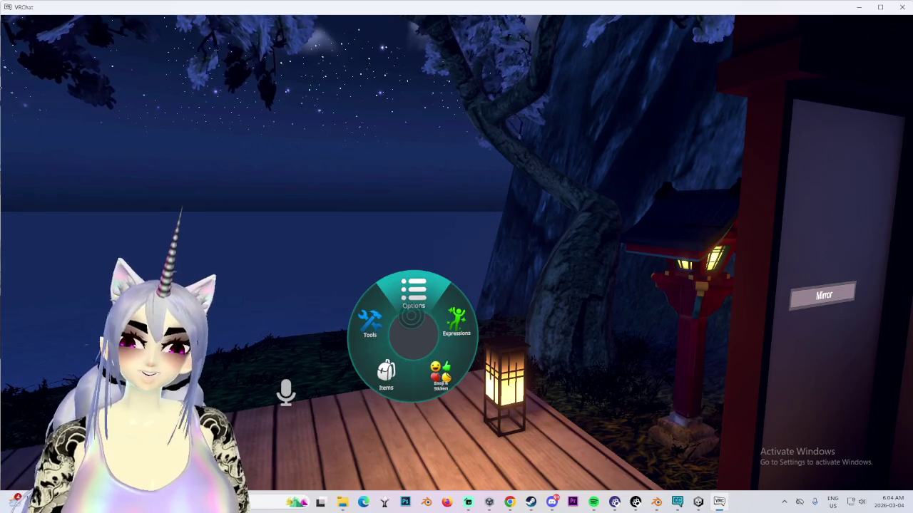
pyautogui.press('Escape')
pyautogui.click(526, 303)
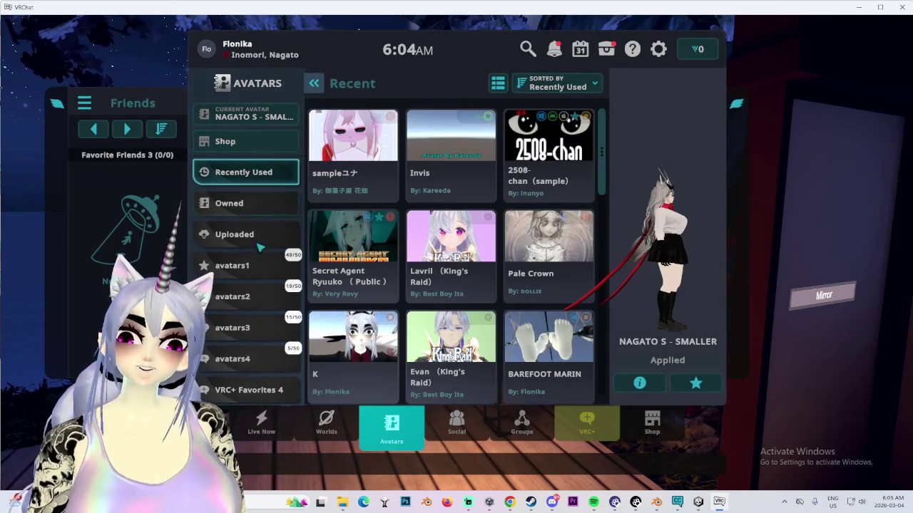
pyautogui.click(253, 376)
pyautogui.click(367, 143)
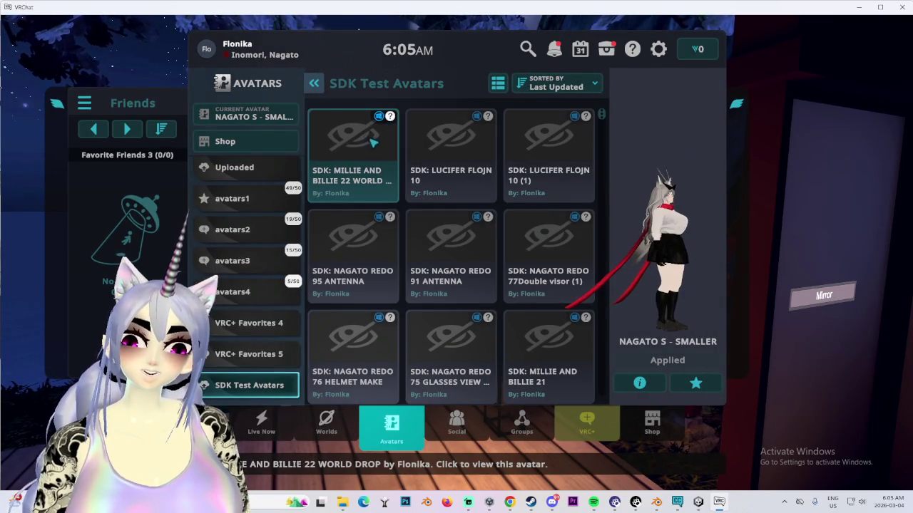
pyautogui.click(663, 360)
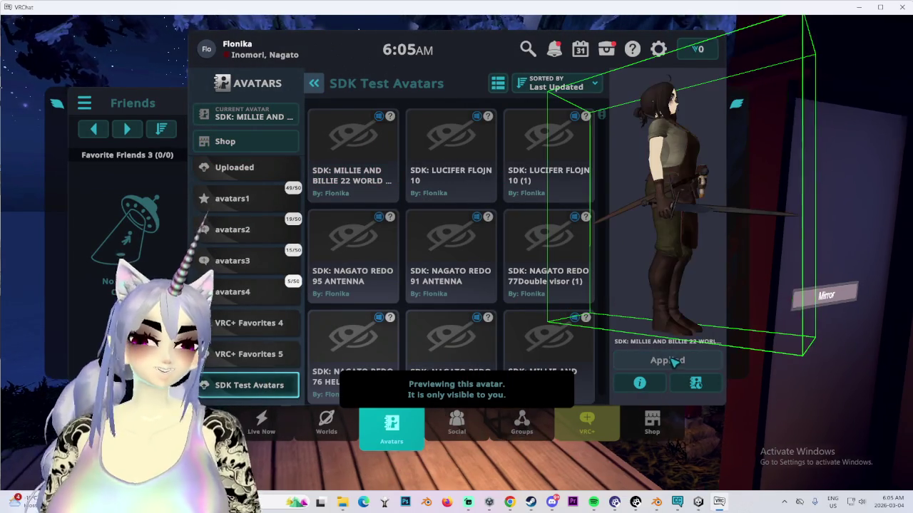
pyautogui.press('Escape')
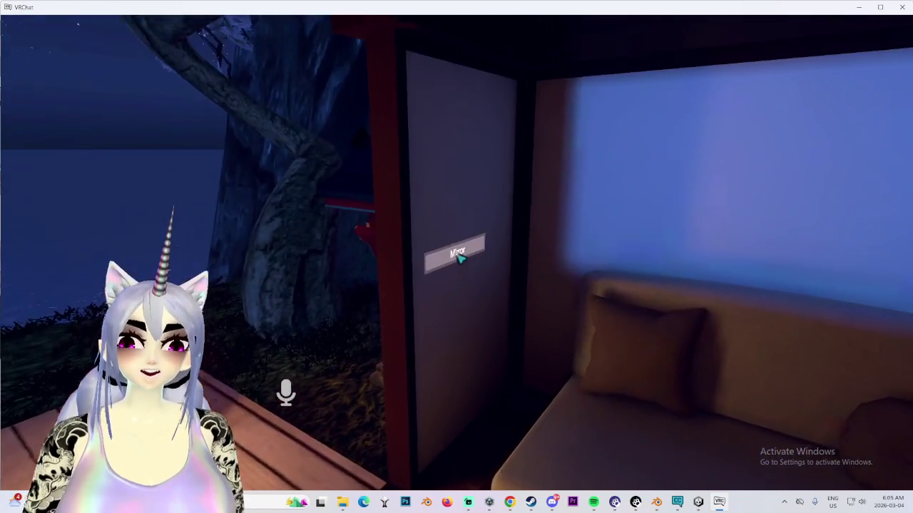
# Turn on the wall mirror and use the WORLD DROP toggle to drop the BILLIE doll on the floor.
pyautogui.click(460, 258)
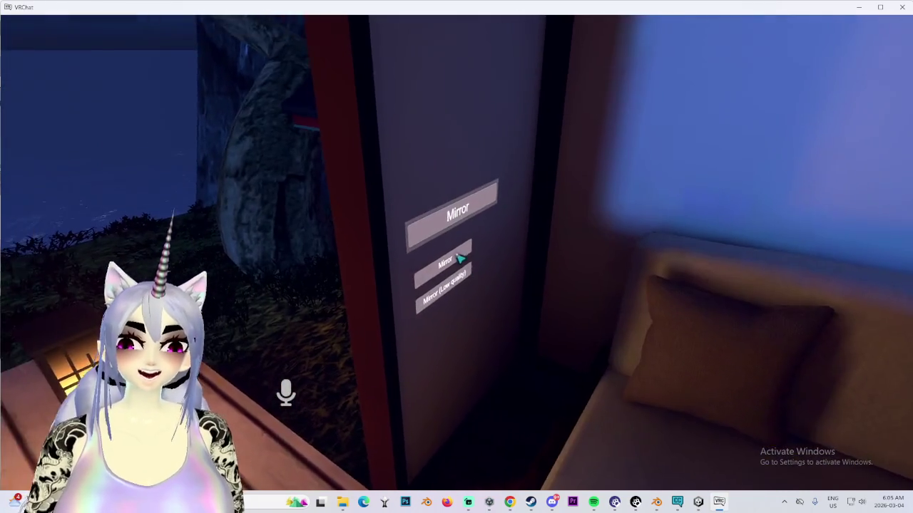
pyautogui.click(462, 258)
pyautogui.press('r')
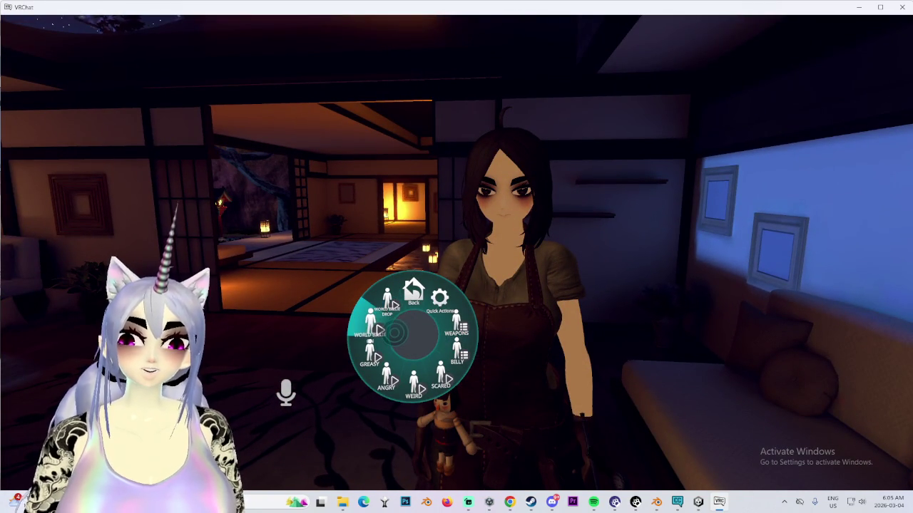
pyautogui.press('r')
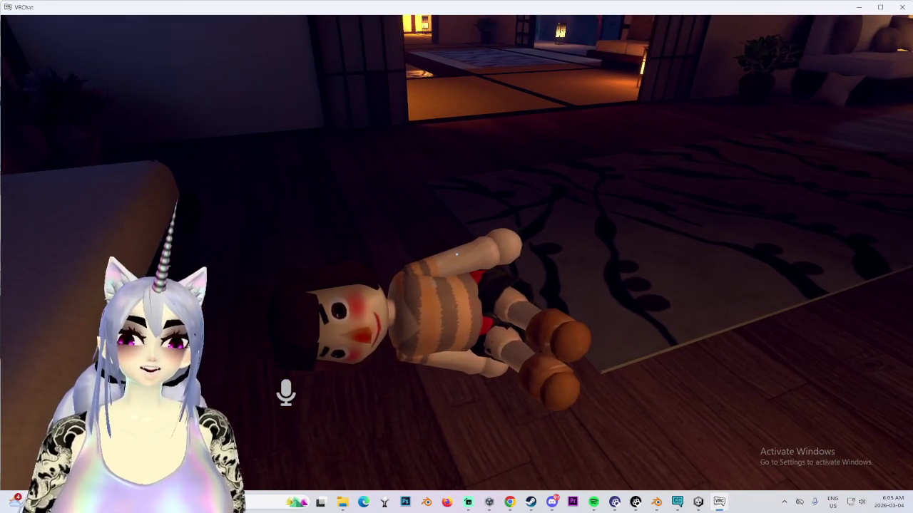
pyautogui.press('a')
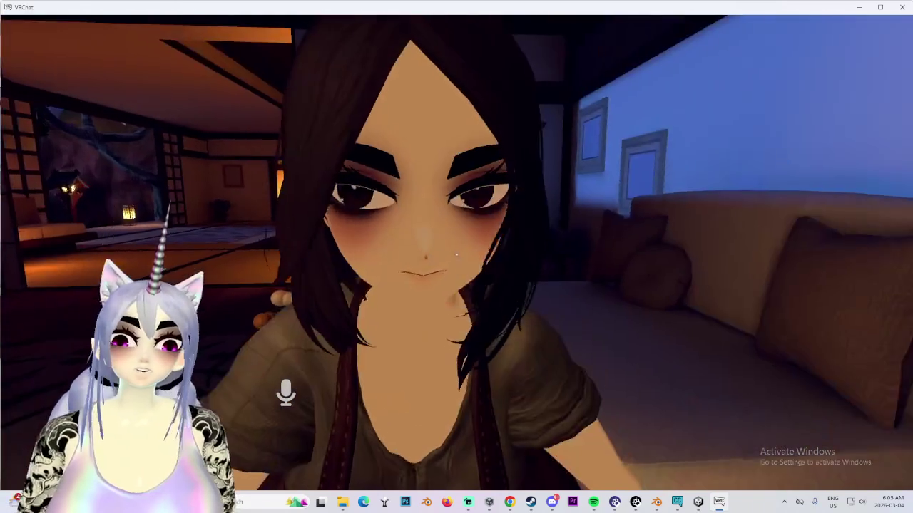
pyautogui.press('super')
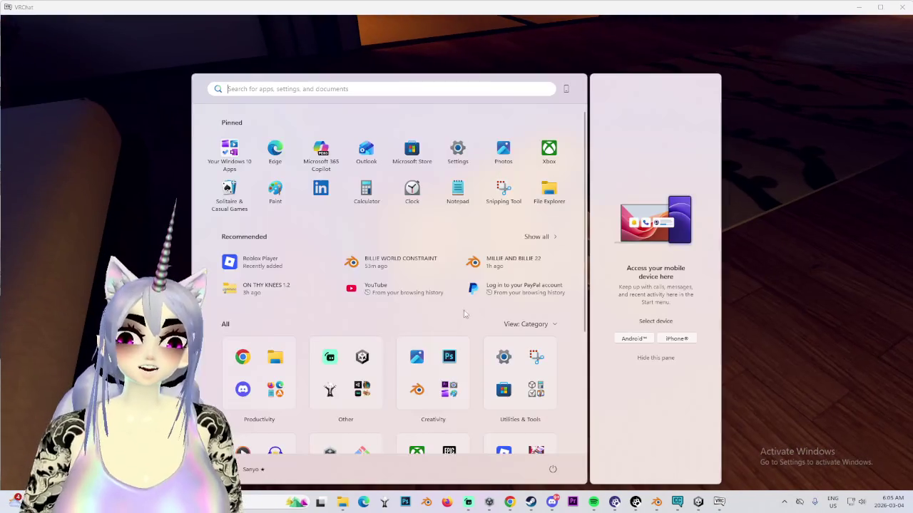
# Close Chrome's GitHub World-Constraint README tab, keep the tutorial search, and return to VRChat.
pyautogui.press('super')
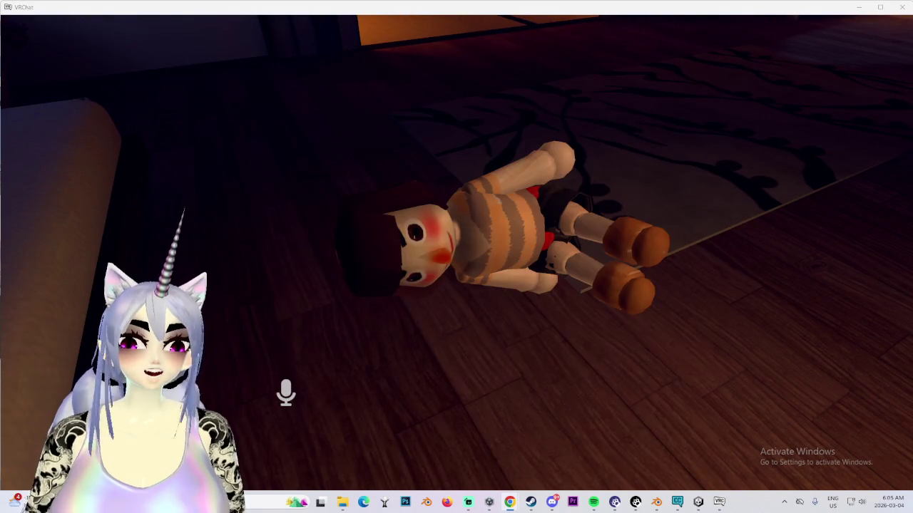
pyautogui.click(509, 502)
pyautogui.moveTo(637, 55)
pyautogui.mouseDown()
pyautogui.moveTo(585, 28)
pyautogui.moveTo(585, 94)
pyautogui.mouseUp()
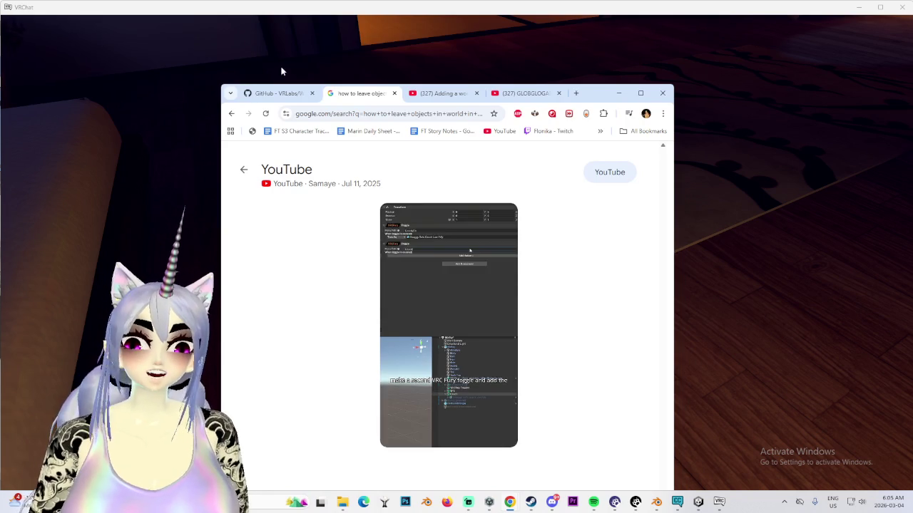
pyautogui.hotkey('ctrl', 'shift', 'Tab')
pyautogui.scroll(-3, 450, 243)
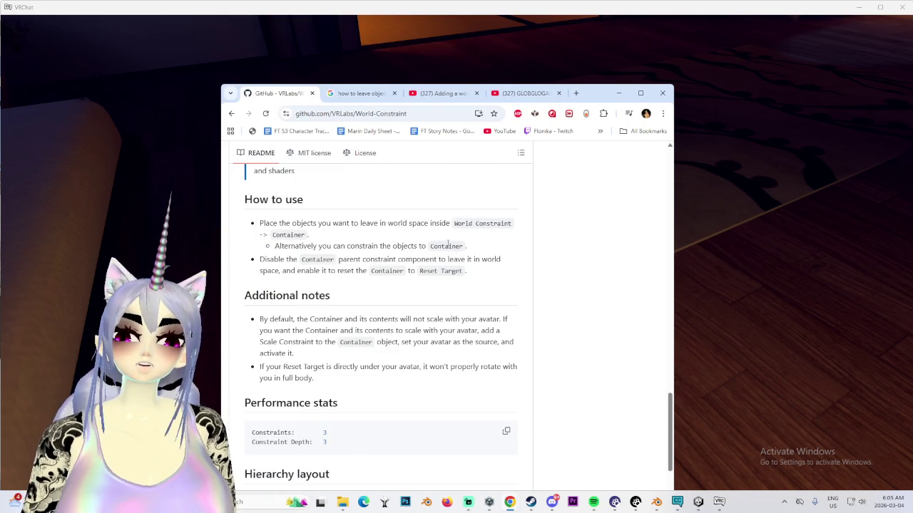
pyautogui.scroll(-3, 447, 243)
pyautogui.middleClick(280, 100)
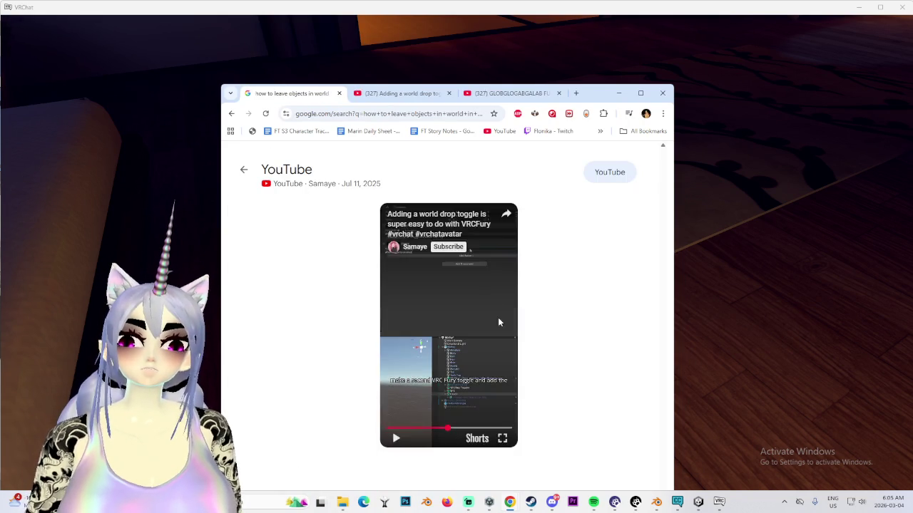
pyautogui.click(775, 281)
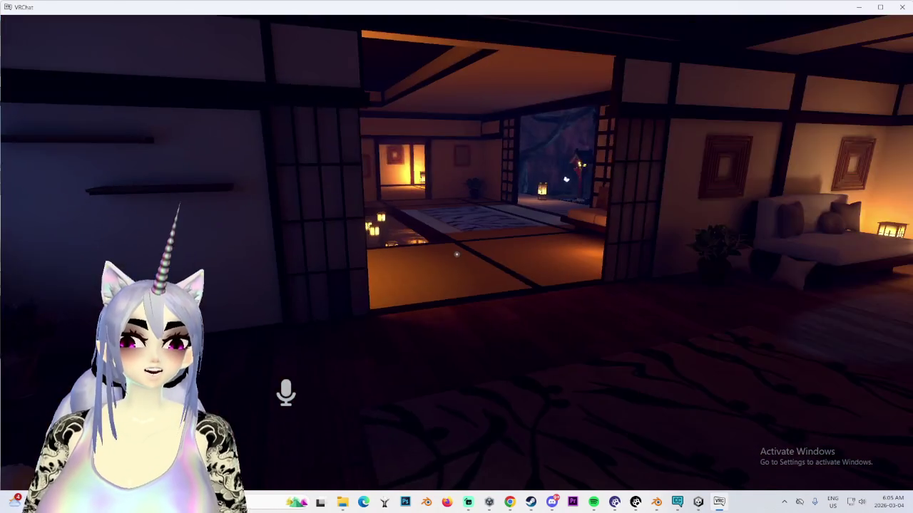
# Walk past the couches and through the tatami room into the lantern pool room.
pyautogui.press('w')
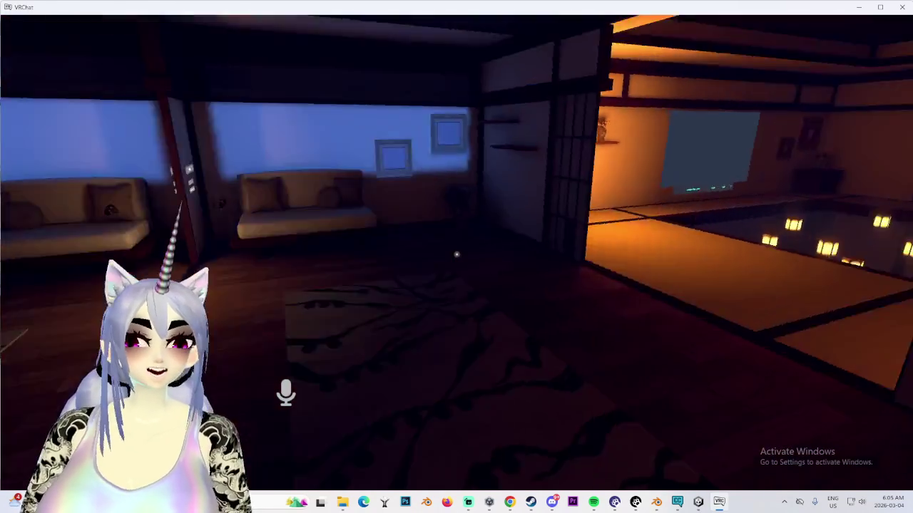
pyautogui.press('w')
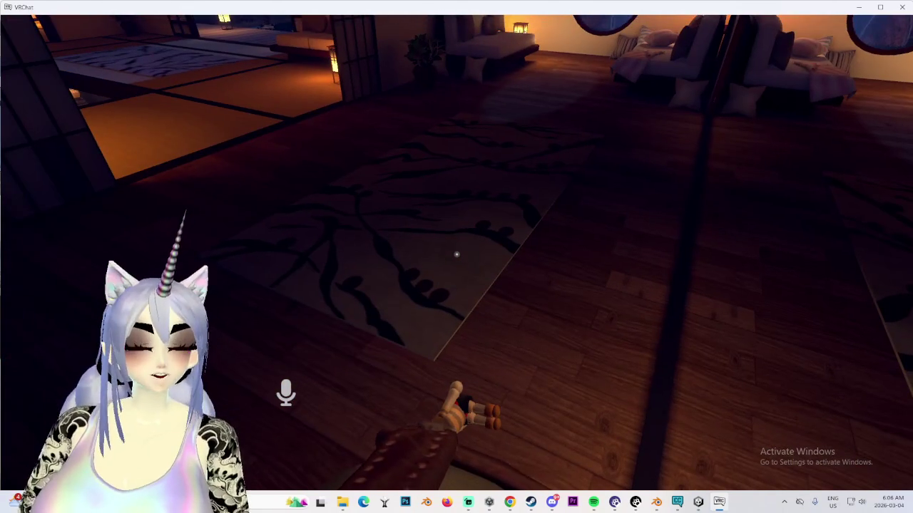
pyautogui.press('w')
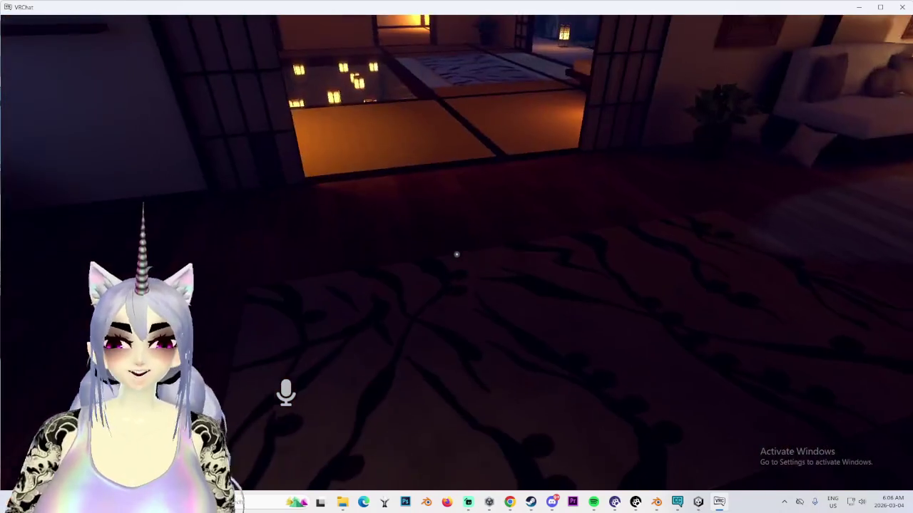
pyautogui.press('w')
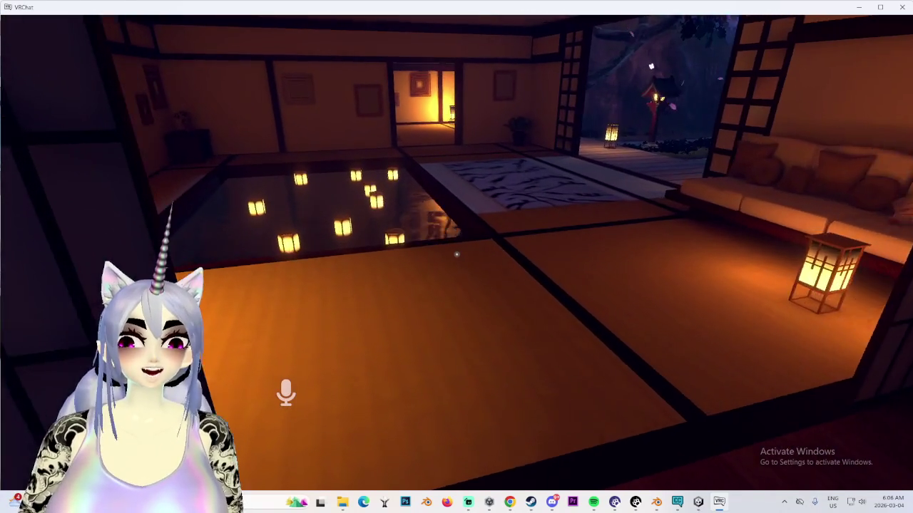
pyautogui.press('w')
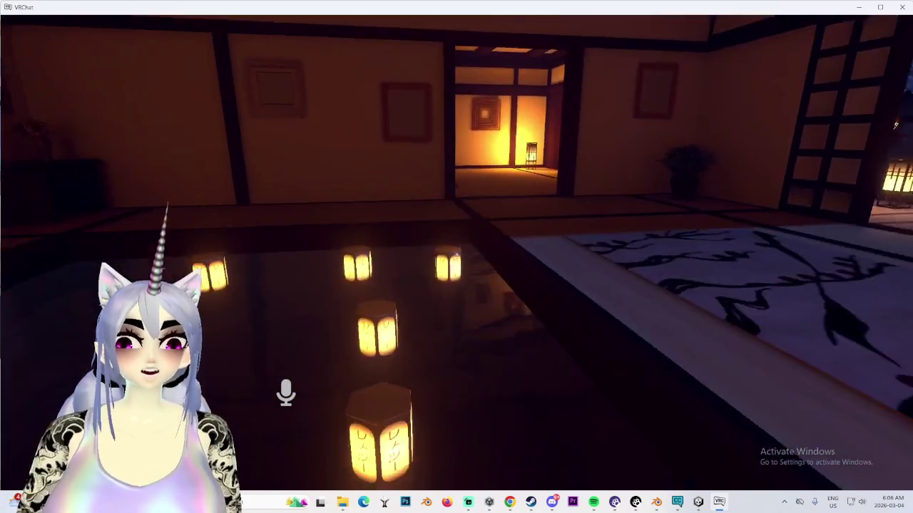
pyautogui.press('w')
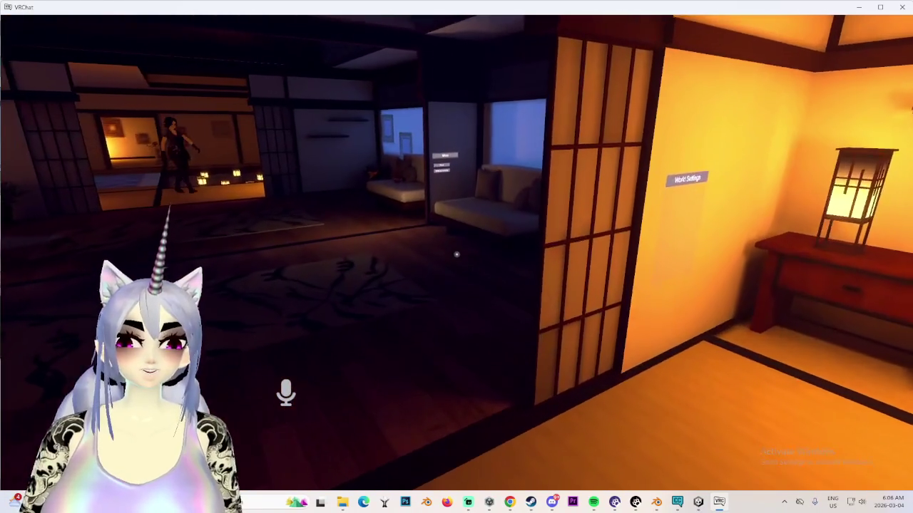
pyautogui.press('w')
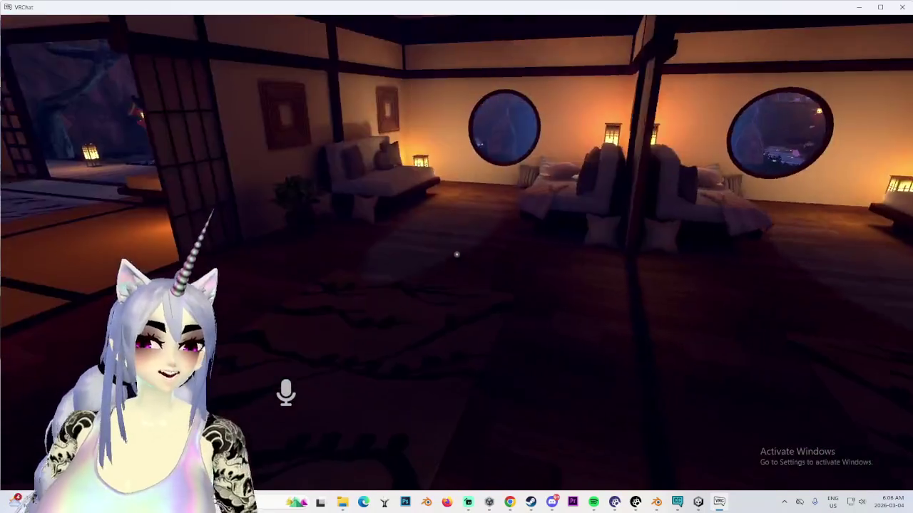
pyautogui.press('w')
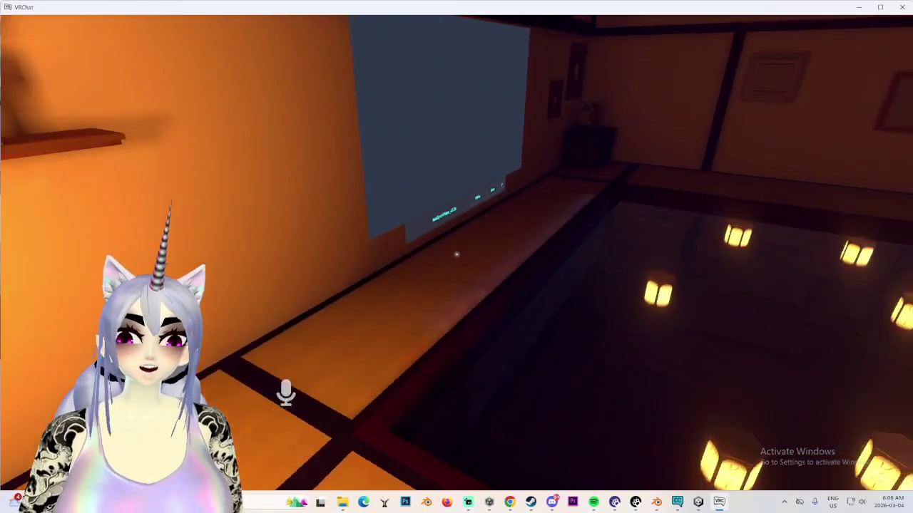
pyautogui.moveTo(457, 254)
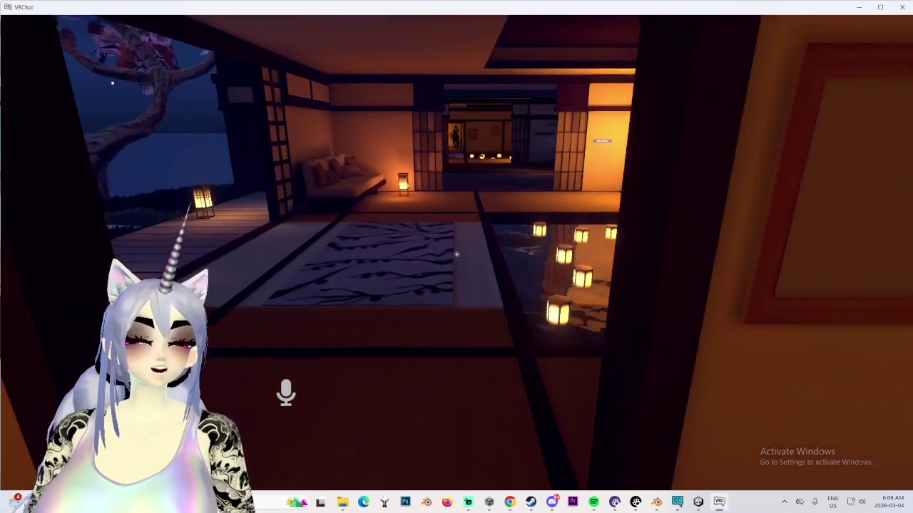
# Walk through the tatami and sofa rooms, onto the pond deck, and back toward the doorway.
pyautogui.press('w')
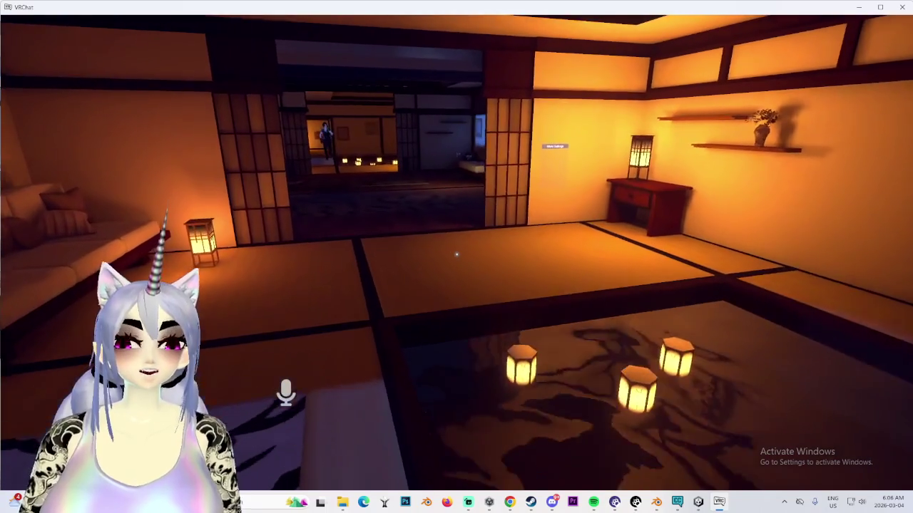
pyautogui.press('w')
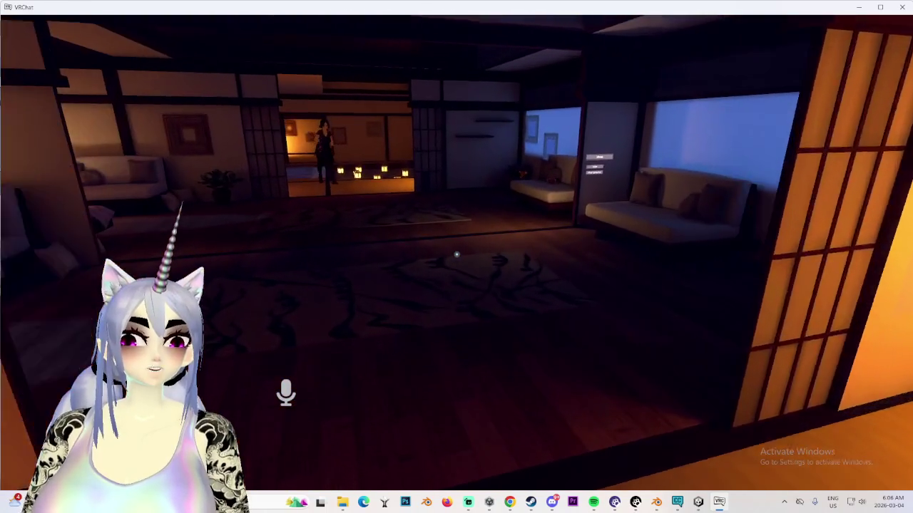
pyautogui.press('w')
pyautogui.press('w')
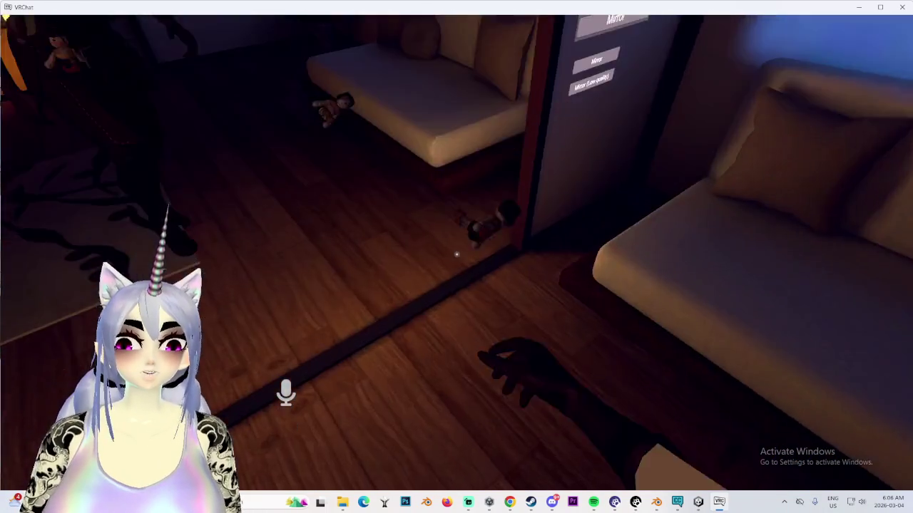
pyautogui.press('w')
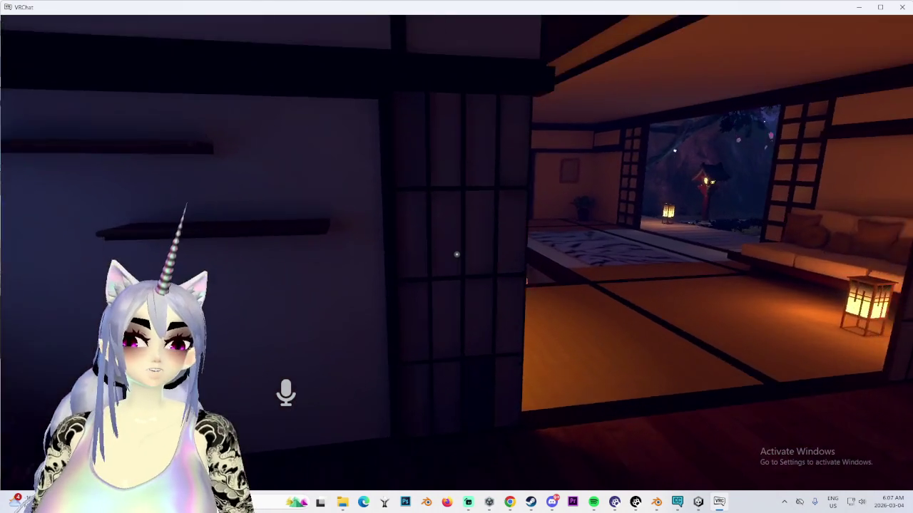
pyautogui.press('w')
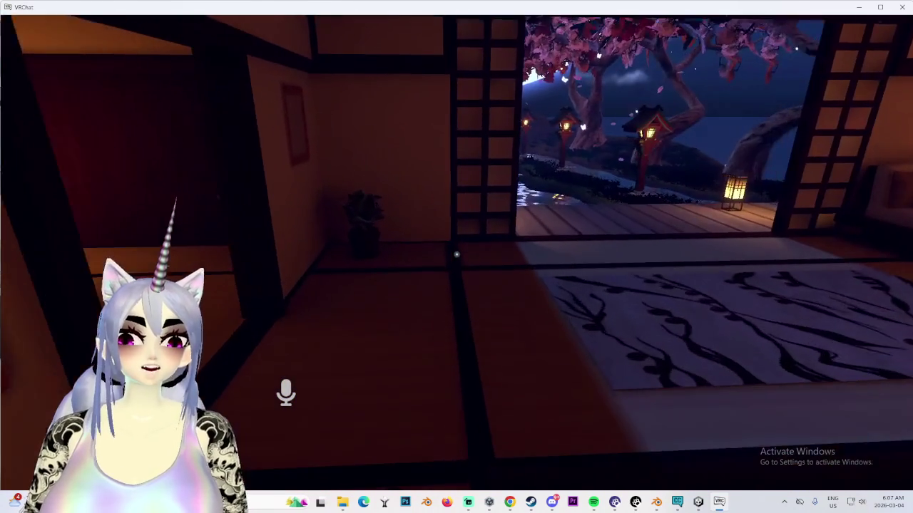
pyautogui.press('w')
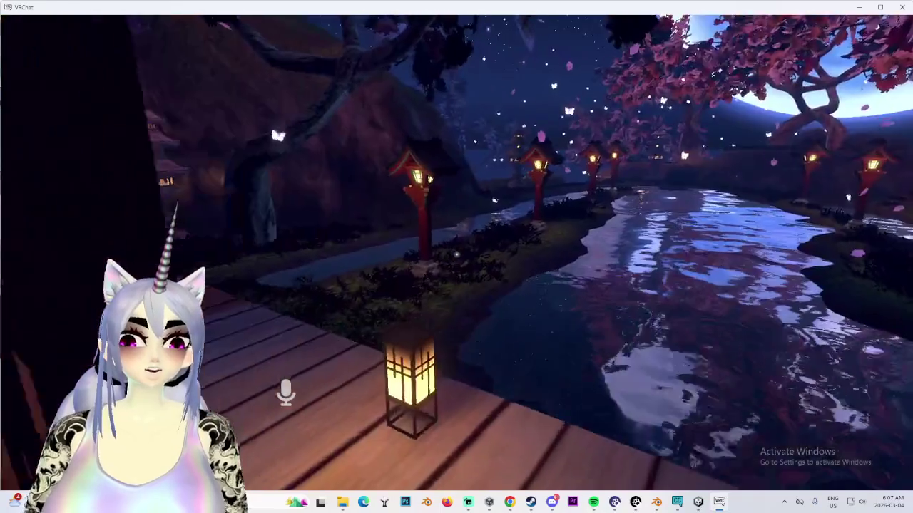
pyautogui.press('w')
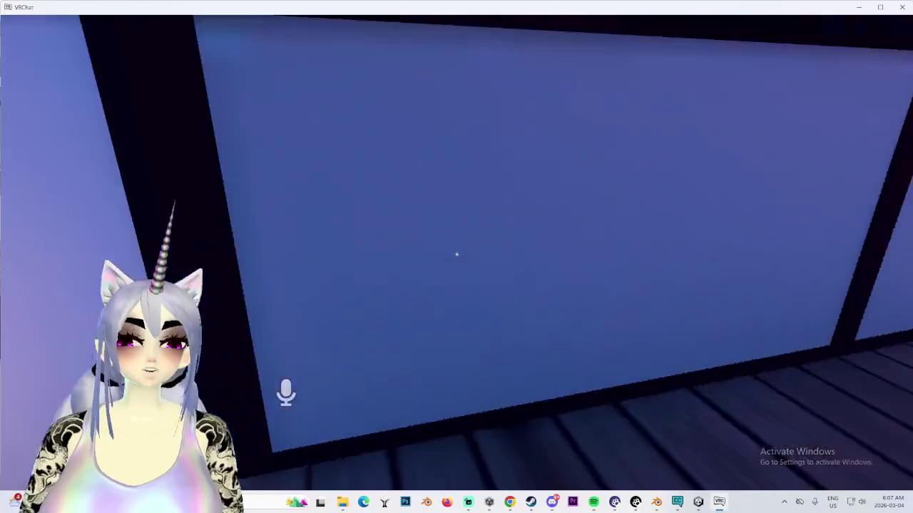
pyautogui.press('w')
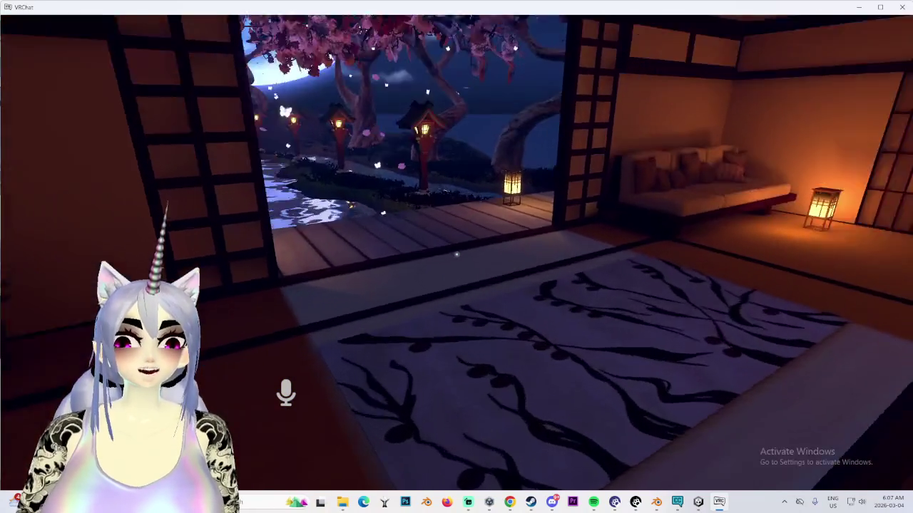
pyautogui.press('w')
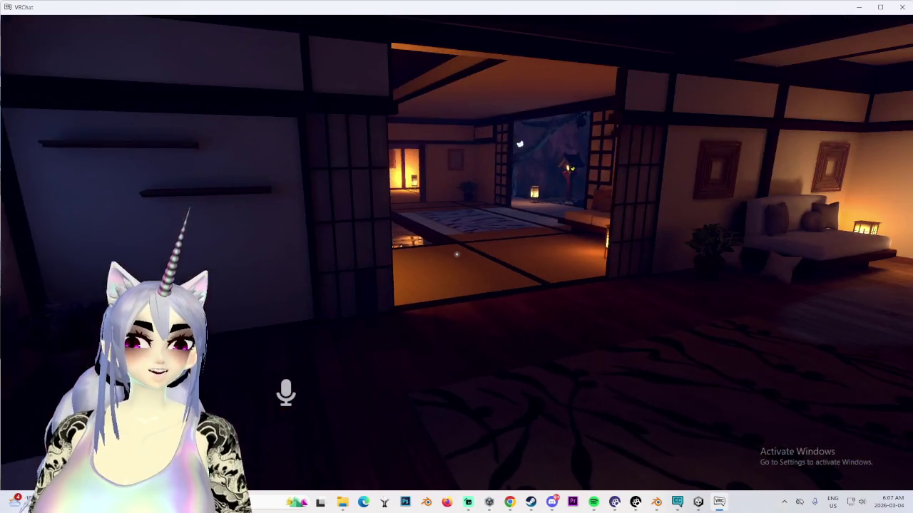
# Turn on the deck mirror and check the avatar's reflection in it.
pyautogui.press('w')
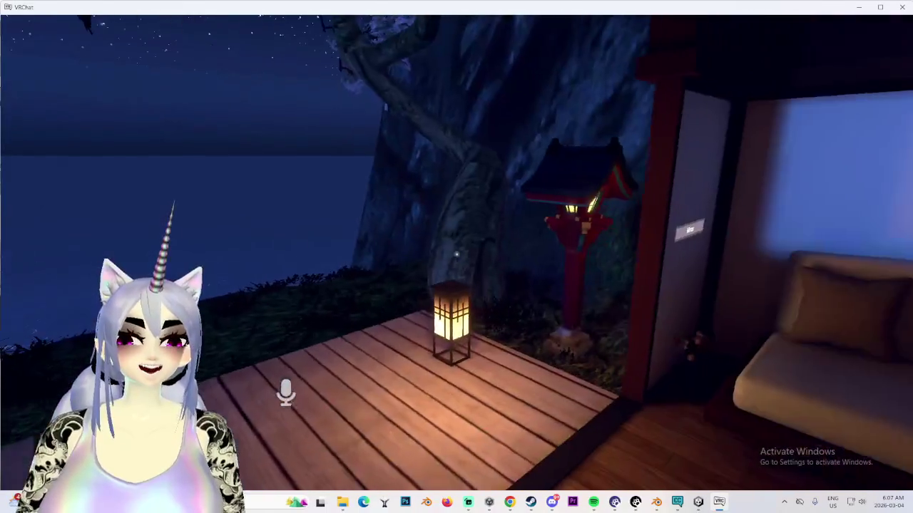
pyautogui.click(460, 258)
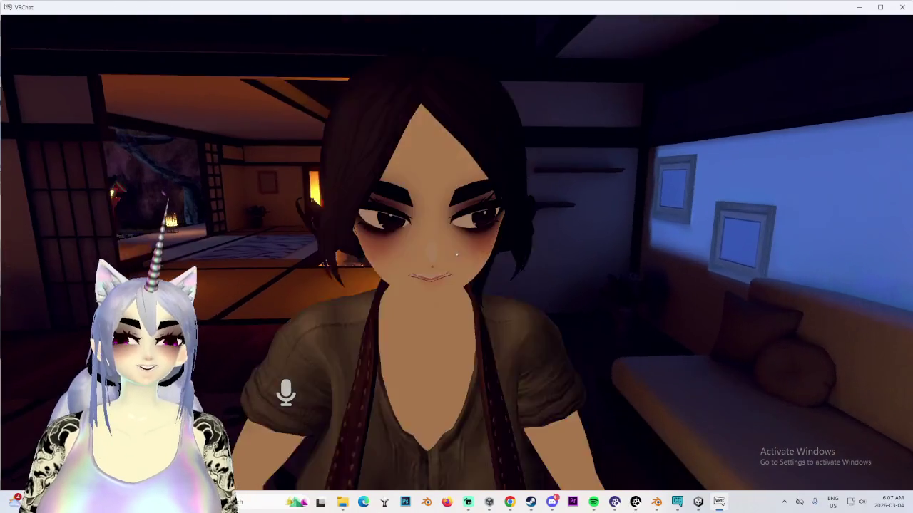
pyautogui.press('s')
pyautogui.press('w')
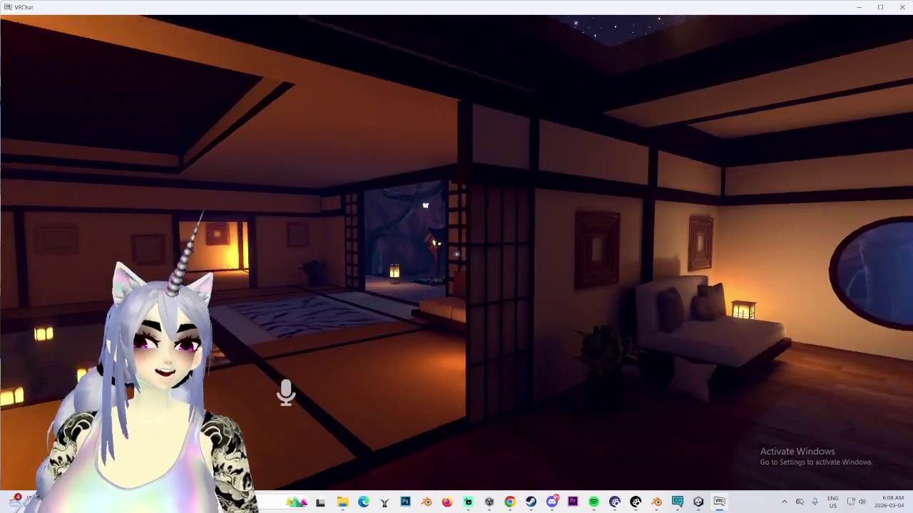
# Walk back through the hallway and lantern-lit rooms to the couch room and bring up the action menu.
pyautogui.press('w')
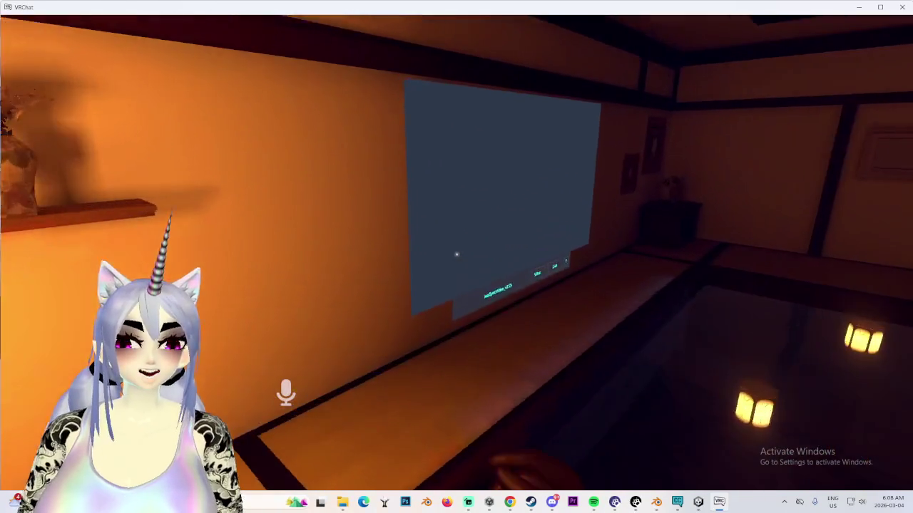
pyautogui.press('w')
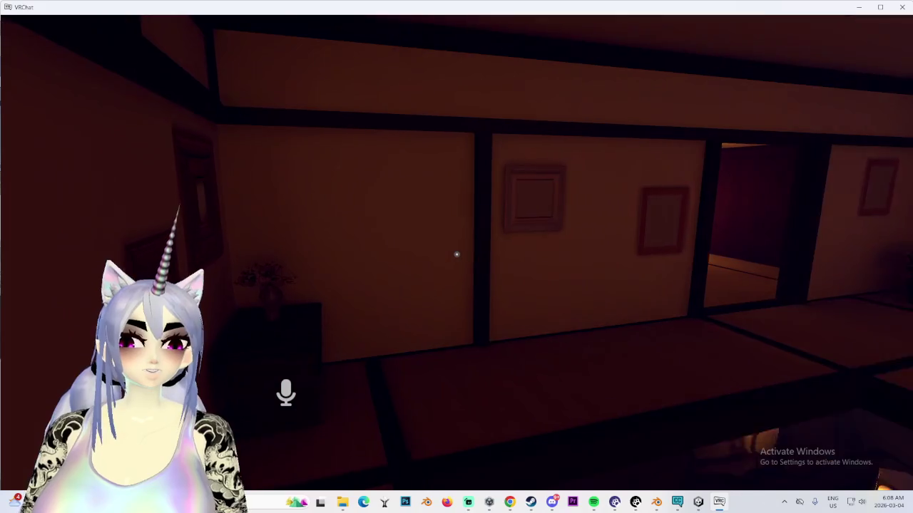
pyautogui.press('w')
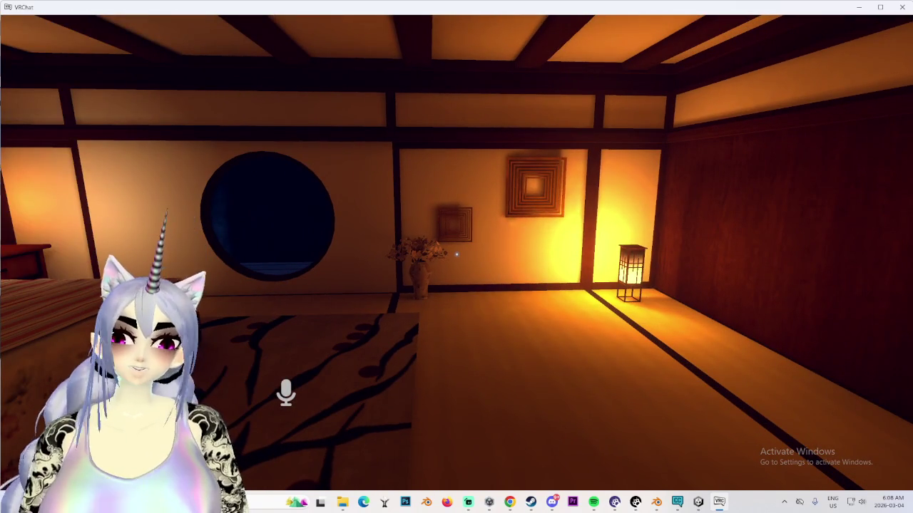
pyautogui.press('w')
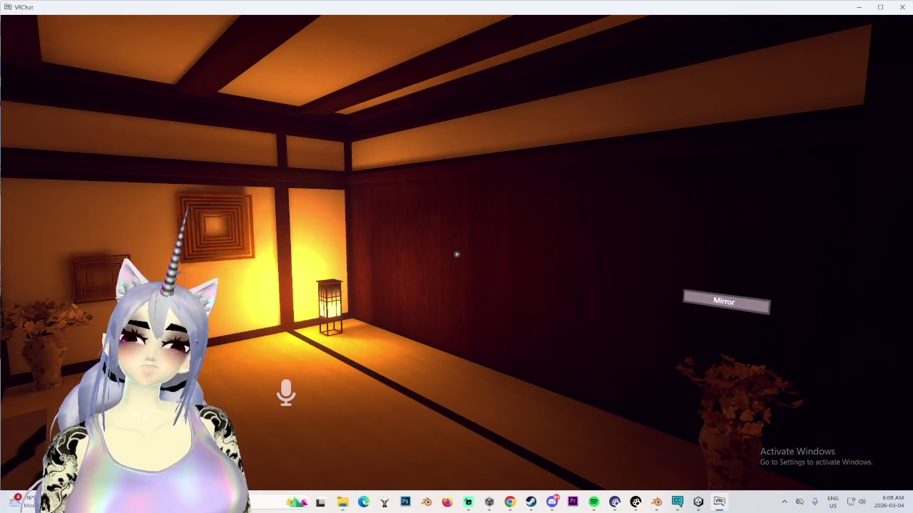
pyautogui.press('w')
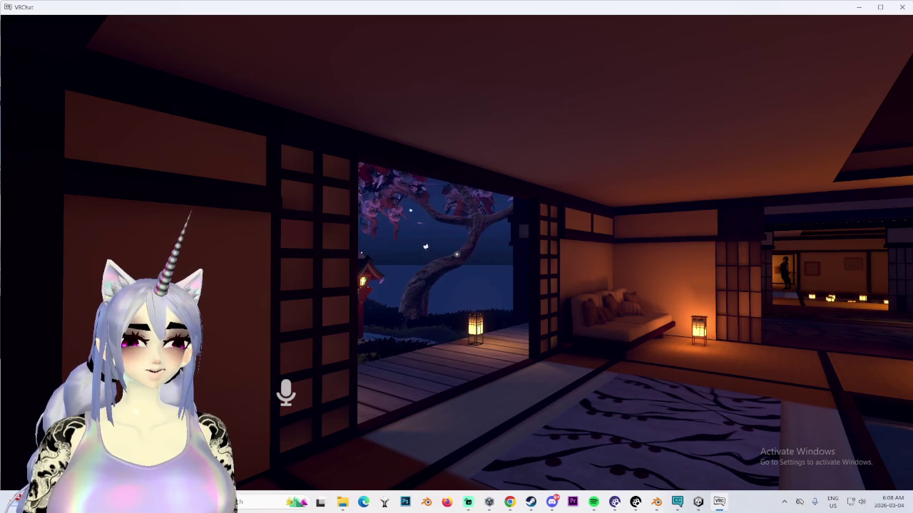
pyautogui.press('w')
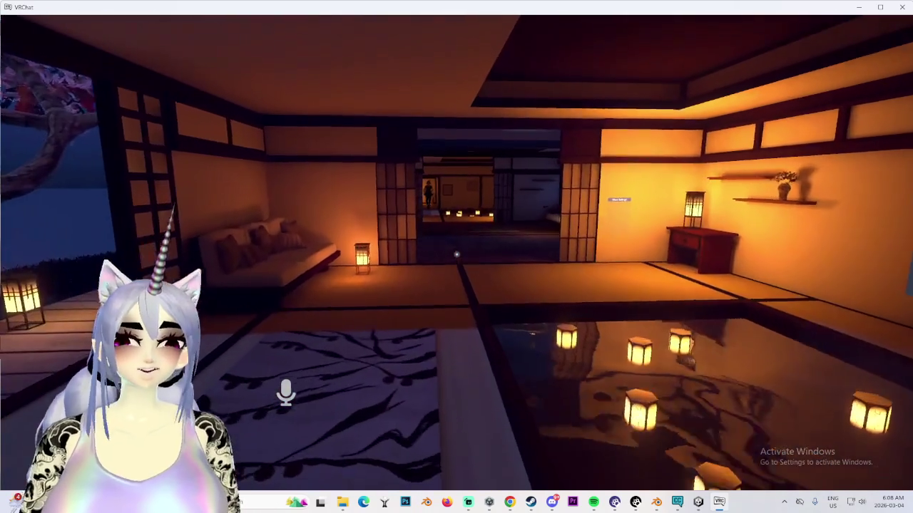
pyautogui.press('w')
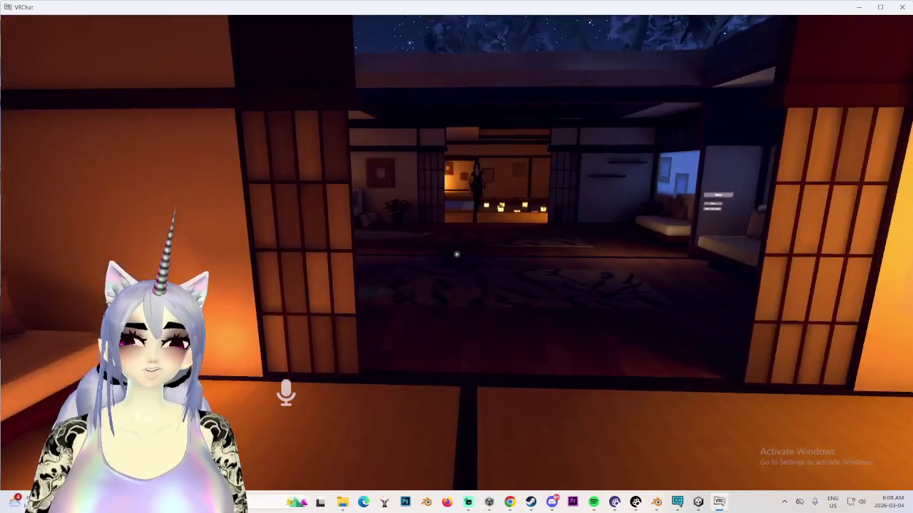
pyautogui.press('w')
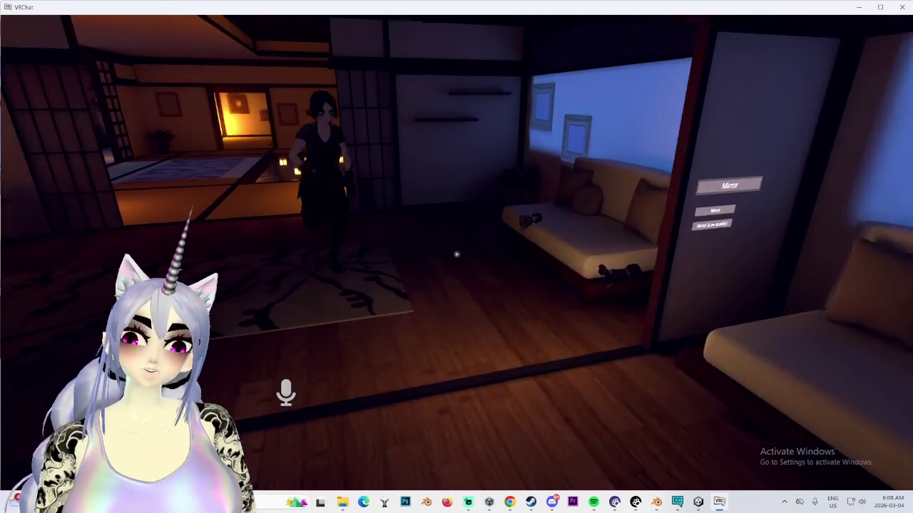
pyautogui.press('r')
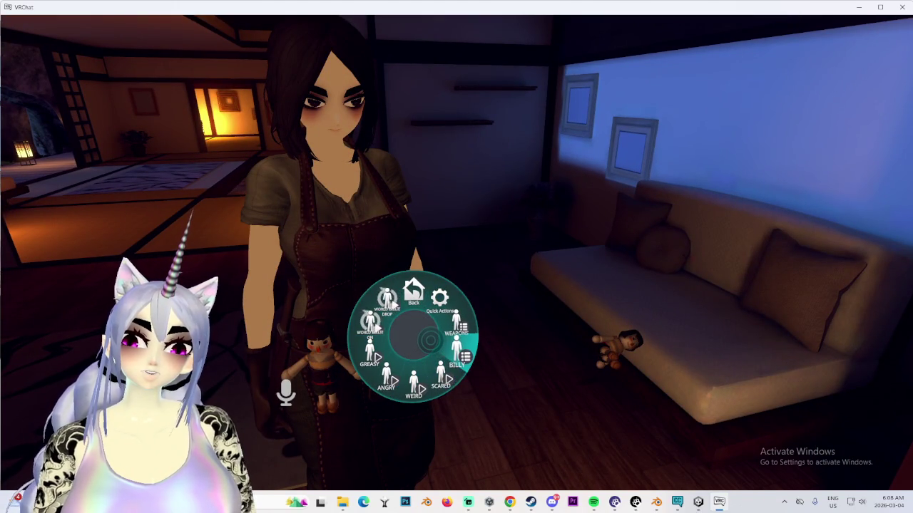
# Check the BILLY toggle options, then walk closer to the avatar.
pyautogui.click(456, 351)
pyautogui.press('r')
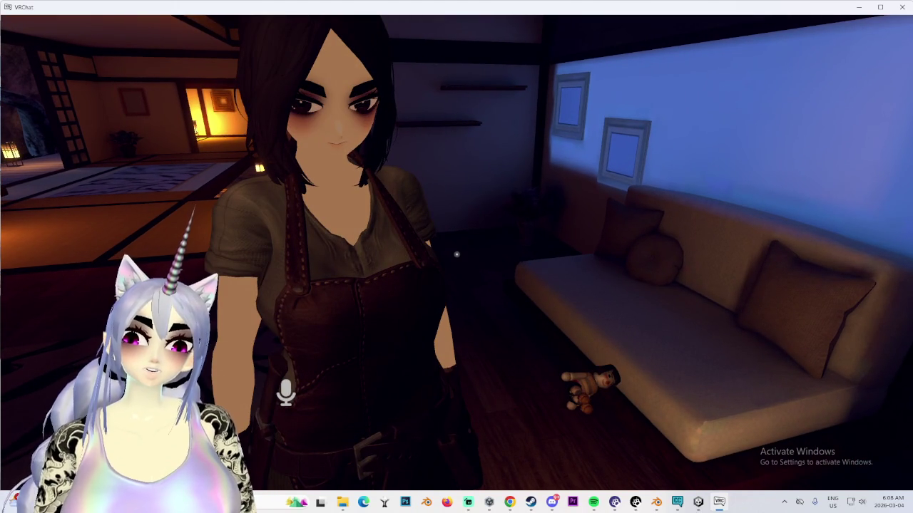
pyautogui.press('w')
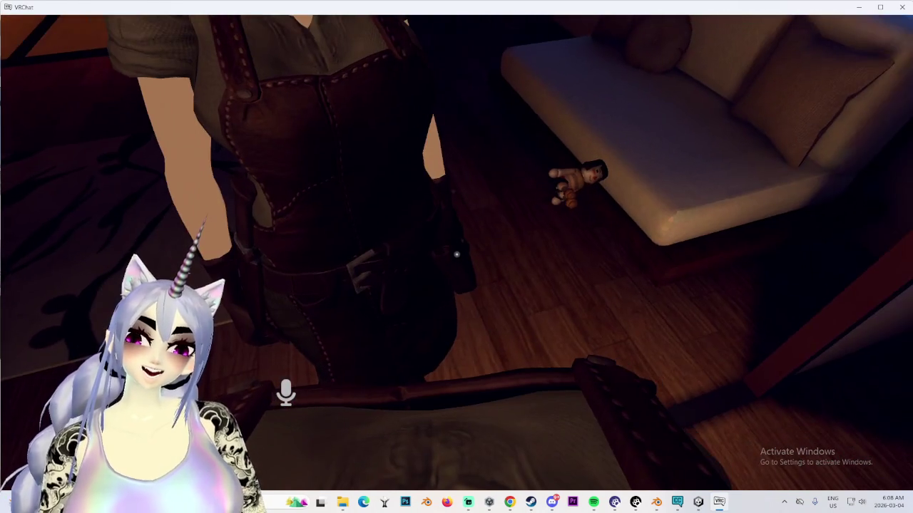
pyautogui.press('r')
# Under WEAPONS, activate HIDE KNIFE and HIDE SWORD, then bring up the Start menu.
pyautogui.click(414, 298)
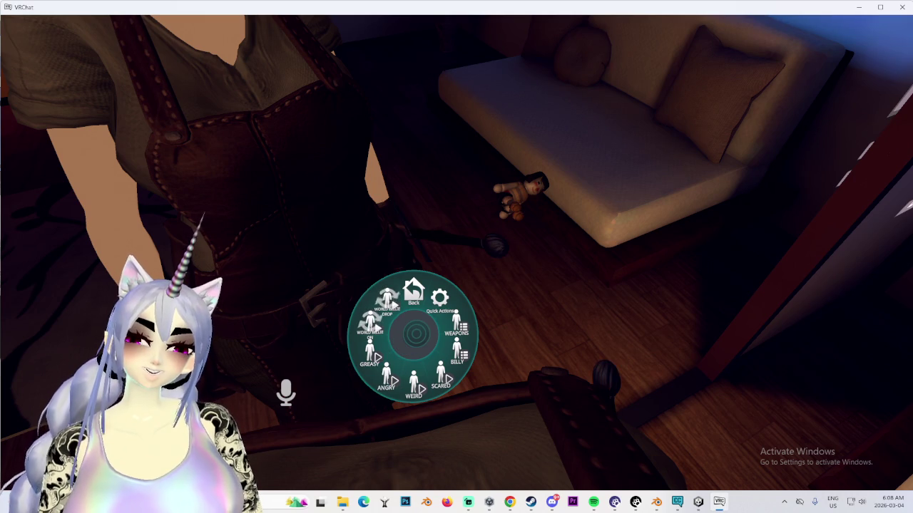
pyautogui.click(456, 324)
pyautogui.press('r')
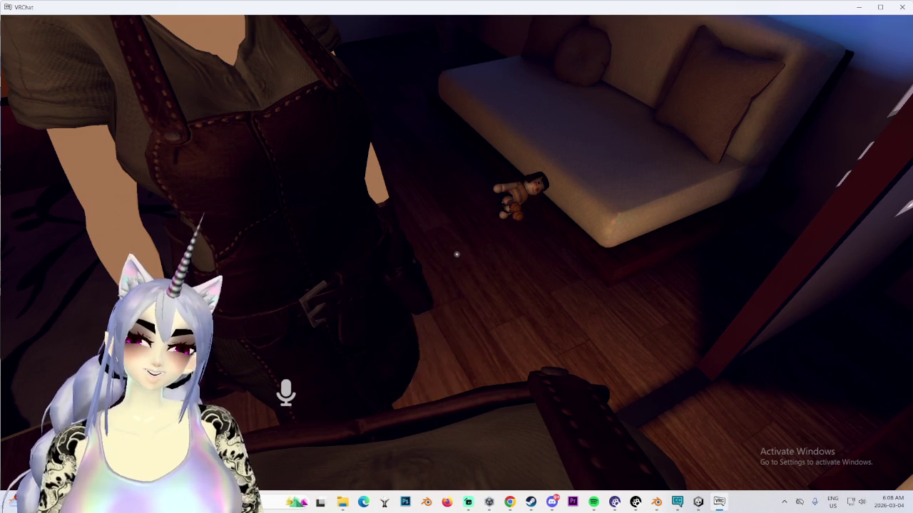
pyautogui.press('r')
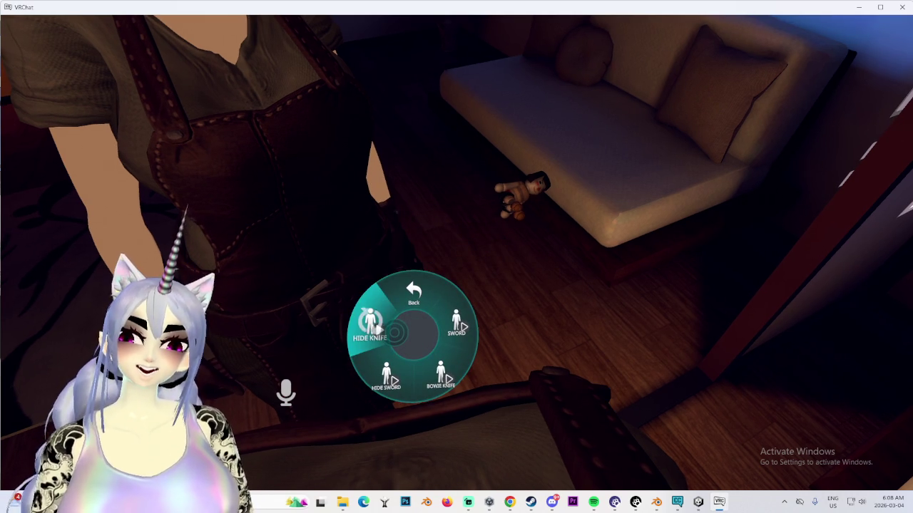
pyautogui.click(401, 349)
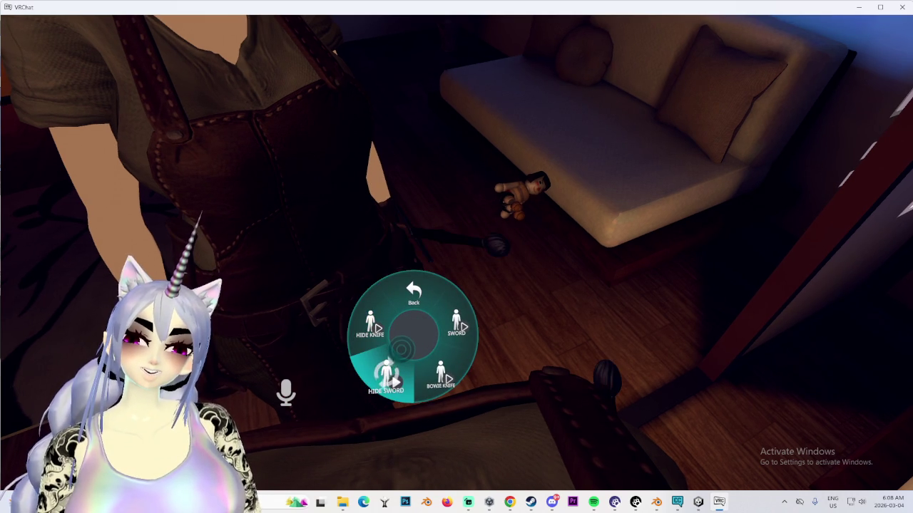
pyautogui.press('super')
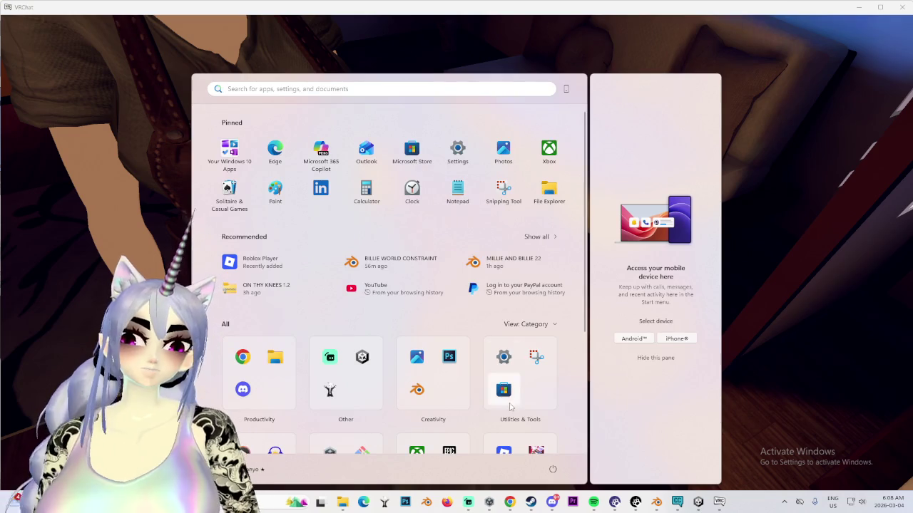
# Open the avatar's FX controller in the Animator and select the SWORD OFF layer.
pyautogui.click(704, 502)
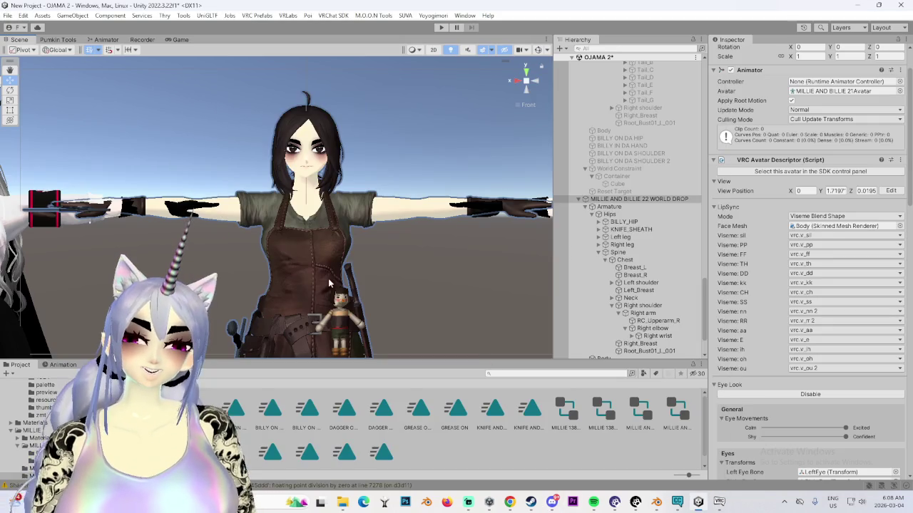
pyautogui.scroll(-5, 769, 382)
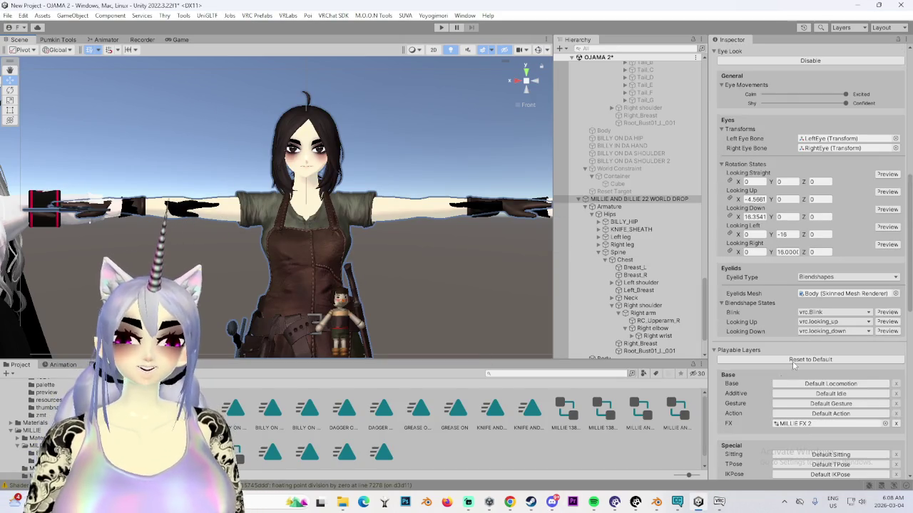
pyautogui.rightClick(773, 356)
pyautogui.click(804, 420)
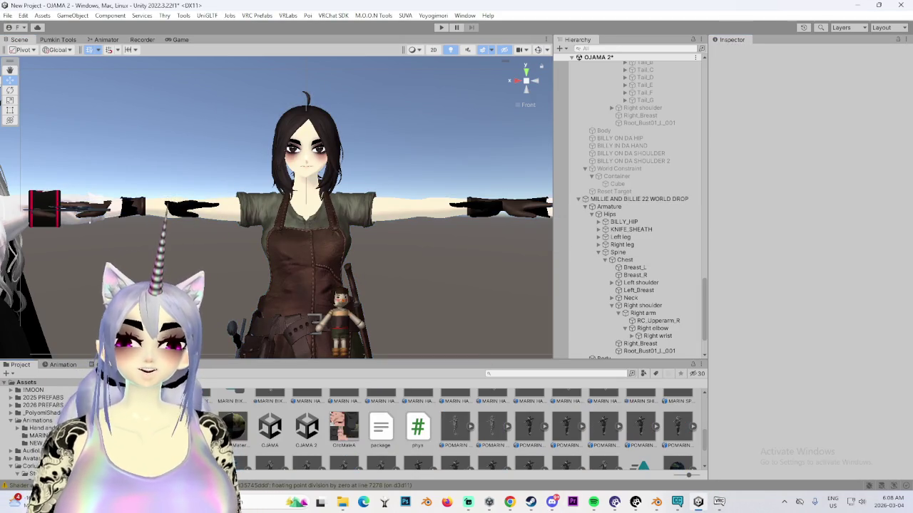
pyautogui.click(106, 39)
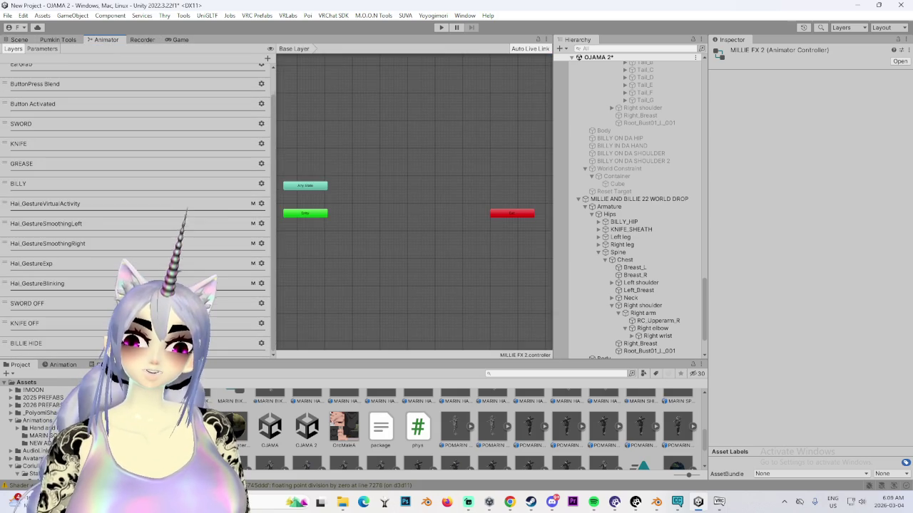
pyautogui.click(93, 305)
pyautogui.click(261, 305)
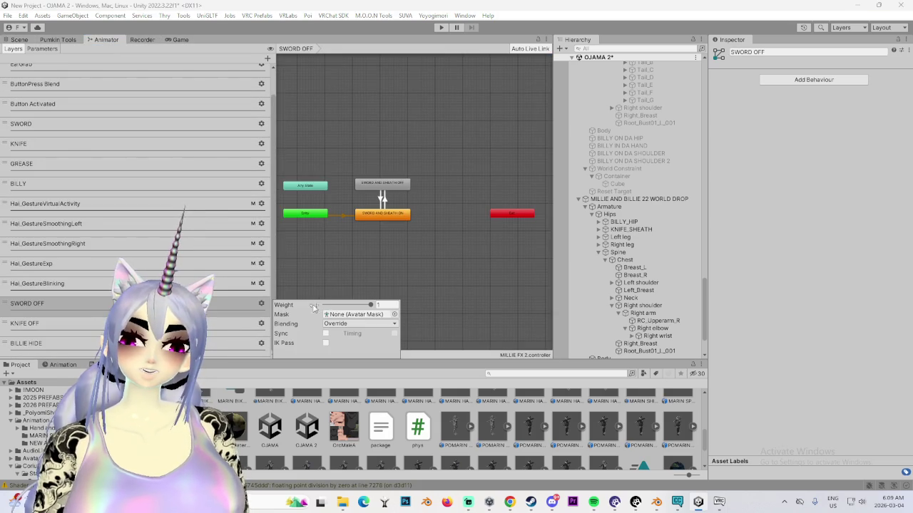
pyautogui.click(388, 192)
# Inspect the SWORD OFF layer's transitions between the sword-and-sheath states.
pyautogui.click(381, 199)
pyautogui.scroll(2, 385, 203)
pyautogui.scroll(2, 385, 205)
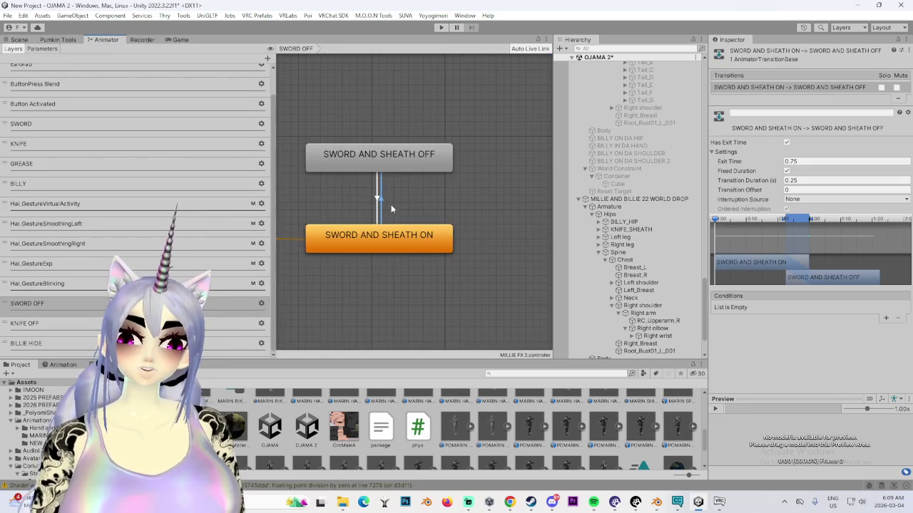
pyautogui.click(378, 199)
pyautogui.click(388, 169)
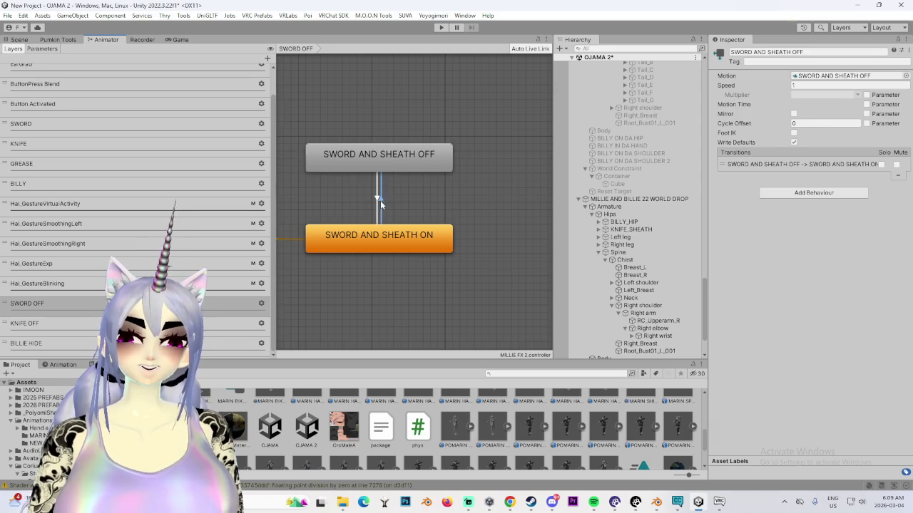
pyautogui.click(380, 201)
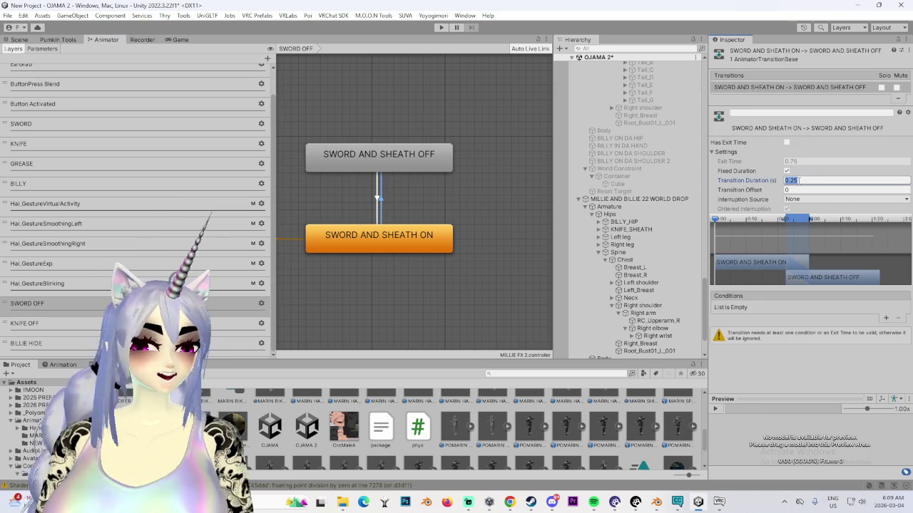
pyautogui.click(377, 194)
# Make the off-to-on transition instant: no exit time, duration 0, condition SWORD OFF false.
pyautogui.click(786, 142)
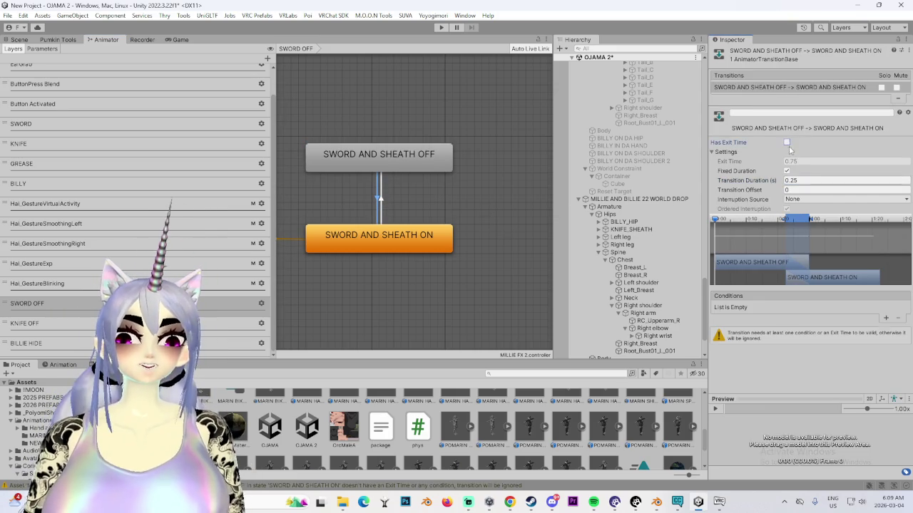
pyautogui.doubleClick(820, 180)
pyautogui.press('BackSpace')
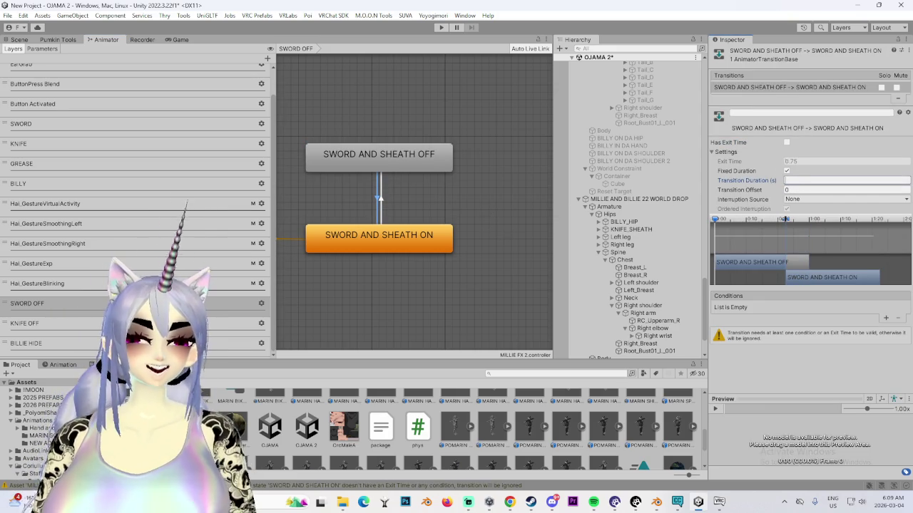
pyautogui.click(885, 318)
pyautogui.click(783, 308)
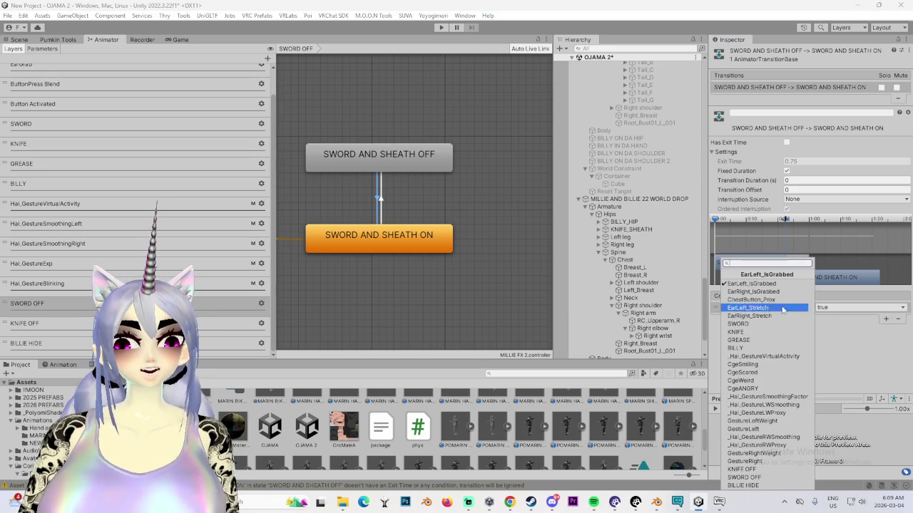
pyautogui.click(758, 477)
pyautogui.click(839, 308)
pyautogui.click(839, 329)
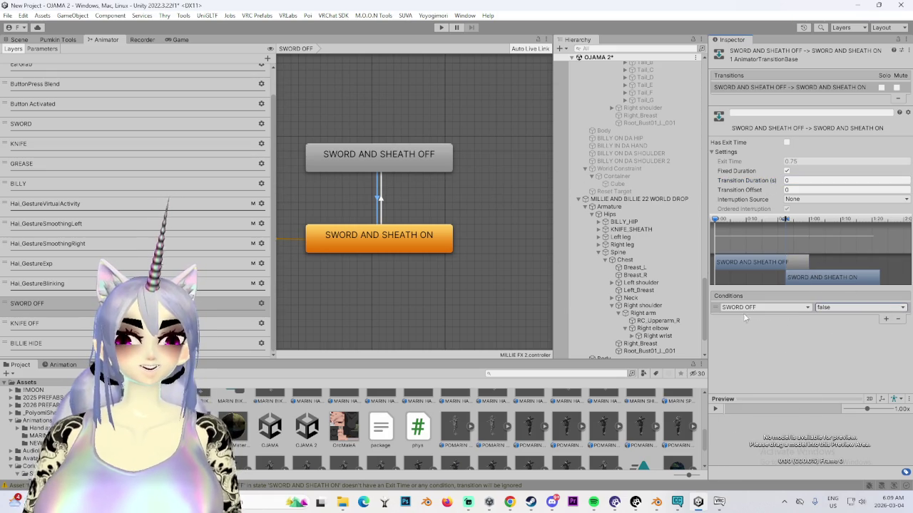
# Give the on-to-off transition the condition SWORD OFF true.
pyautogui.click(381, 202)
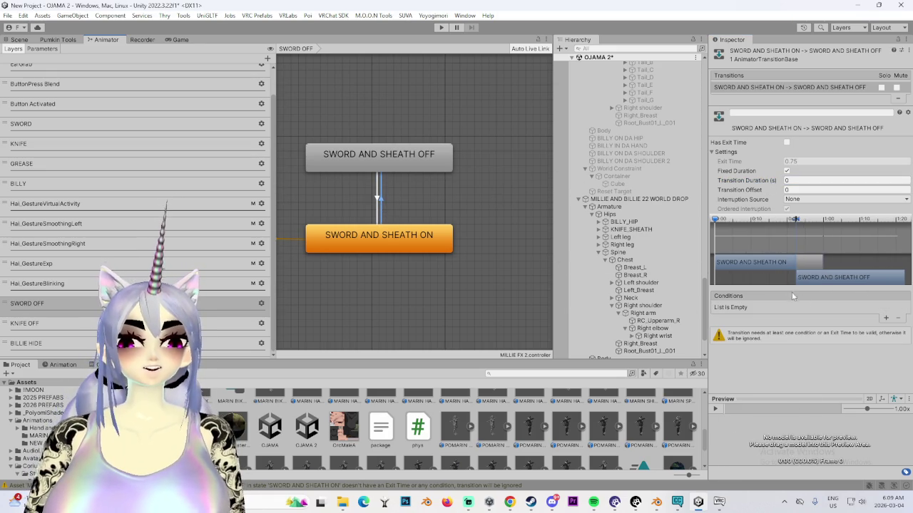
pyautogui.click(885, 318)
pyautogui.click(755, 307)
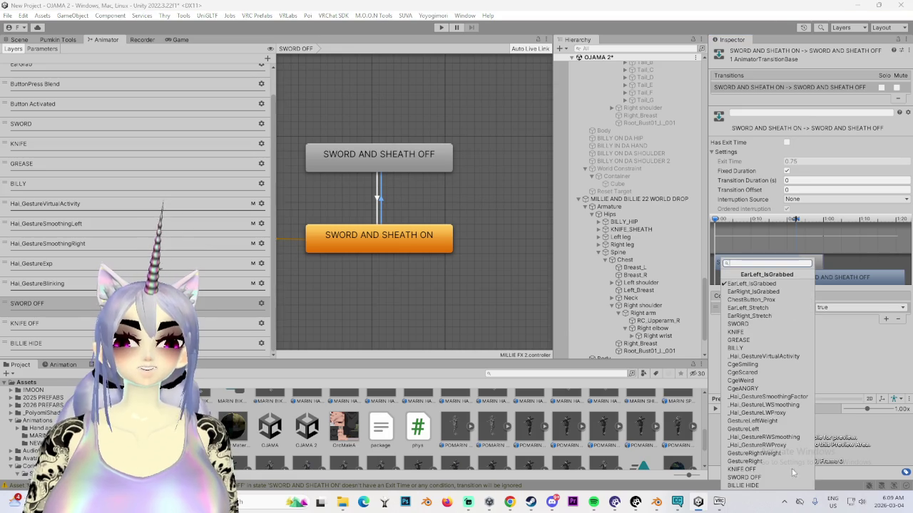
pyautogui.click(745, 476)
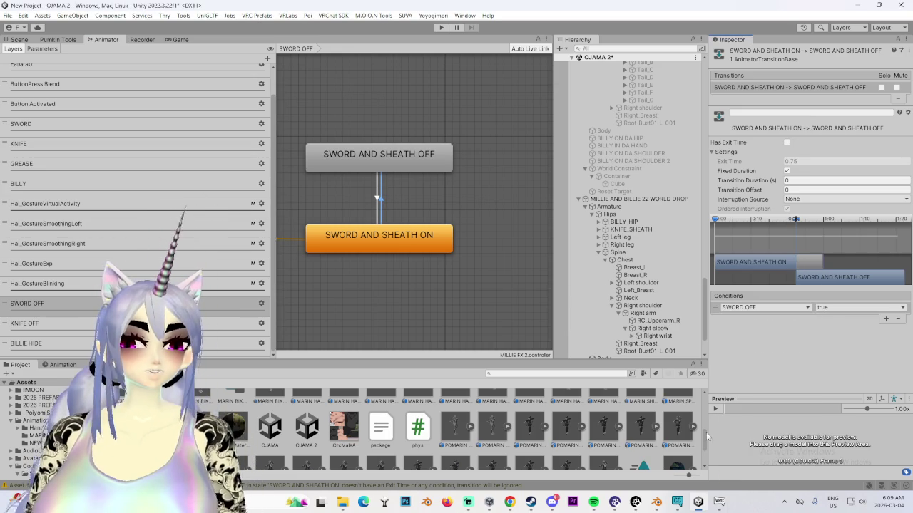
pyautogui.click(634, 199)
pyautogui.scroll(-10, 779, 361)
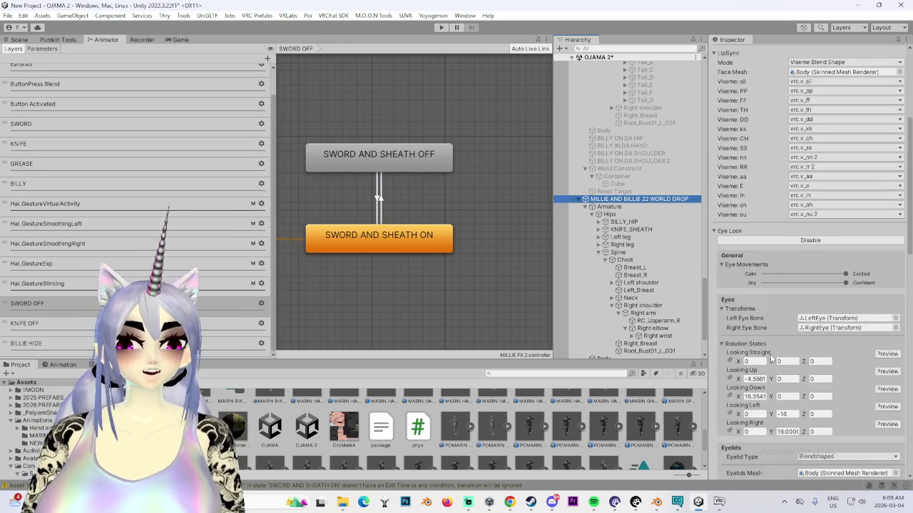
# Open the avatar's Millie params expression parameters asset.
pyautogui.scroll(-10, 771, 357)
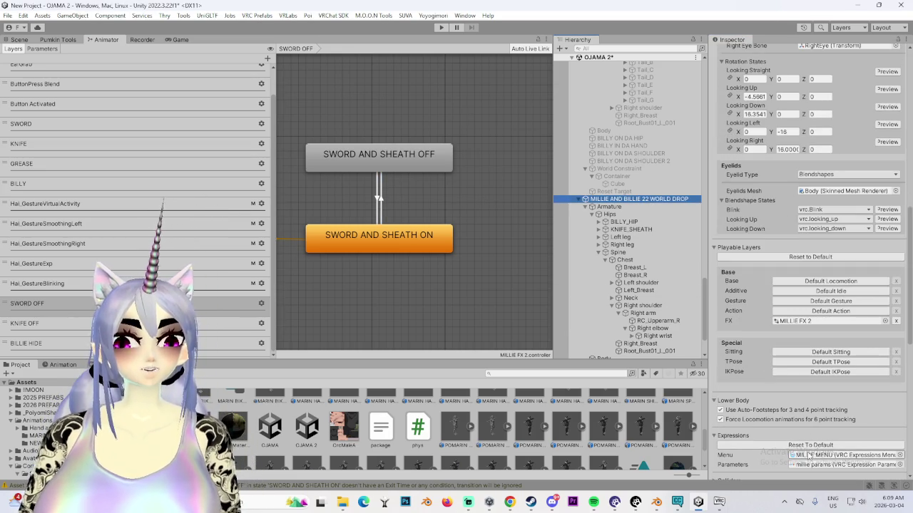
pyautogui.click(806, 465)
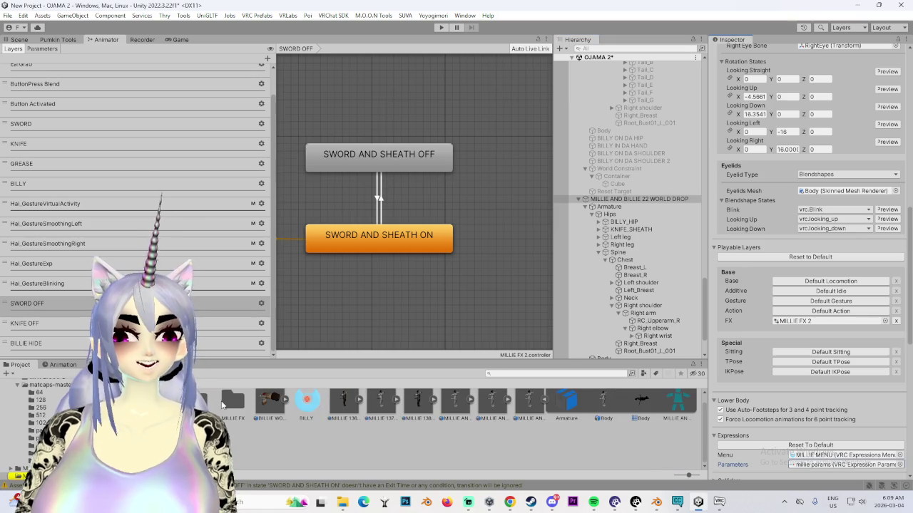
pyautogui.doubleClick(806, 464)
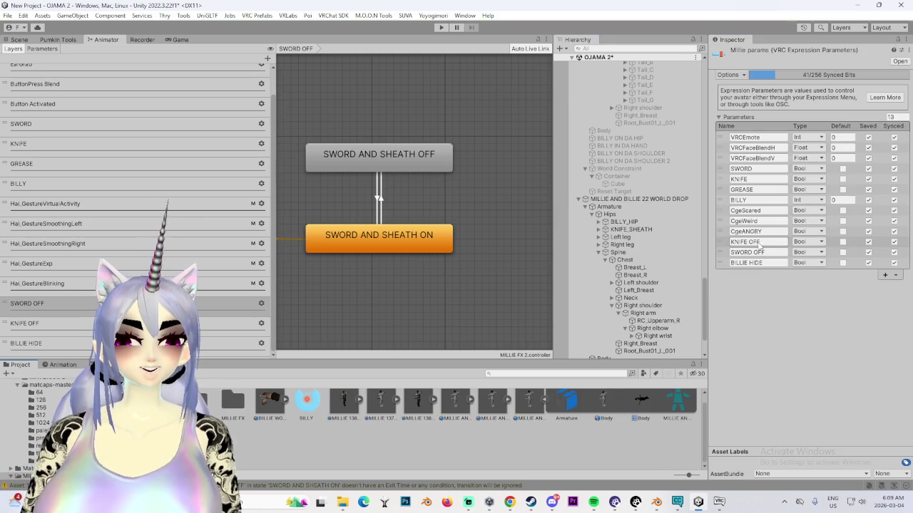
pyautogui.scroll(3, 383, 252)
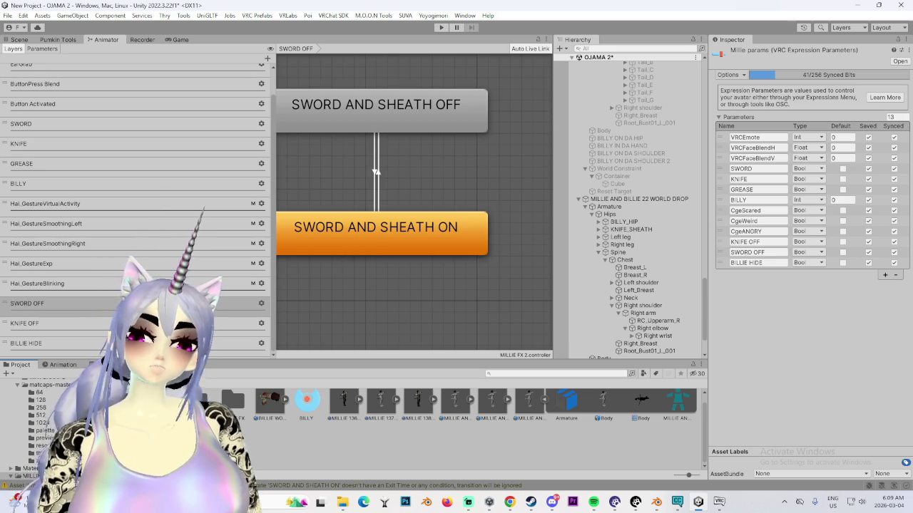
# Open the KNIFE OFF layer to view its knife-and-sheath states, then return to VRChat.
pyautogui.click(50, 330)
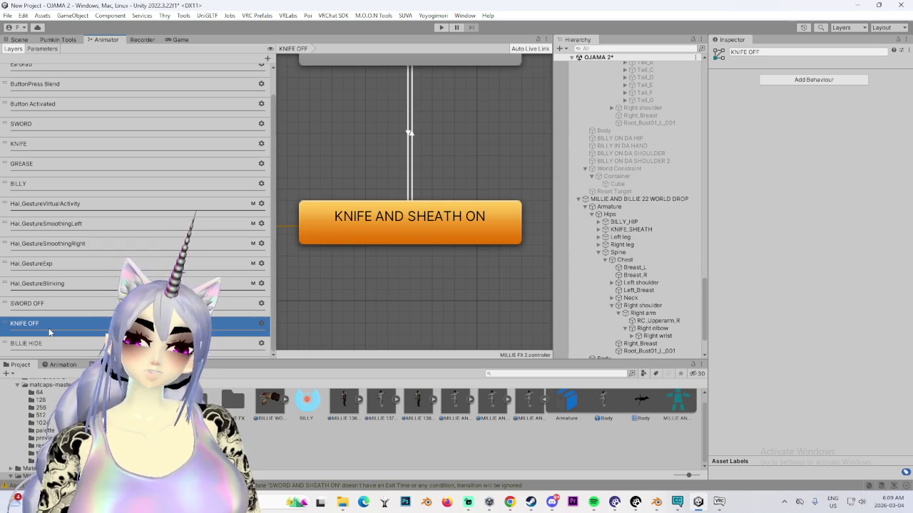
pyautogui.click(50, 331)
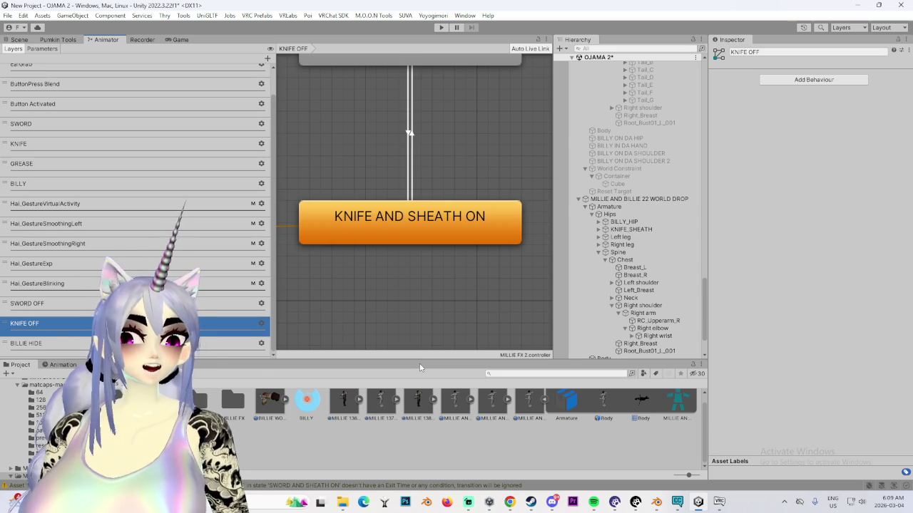
pyautogui.click(718, 504)
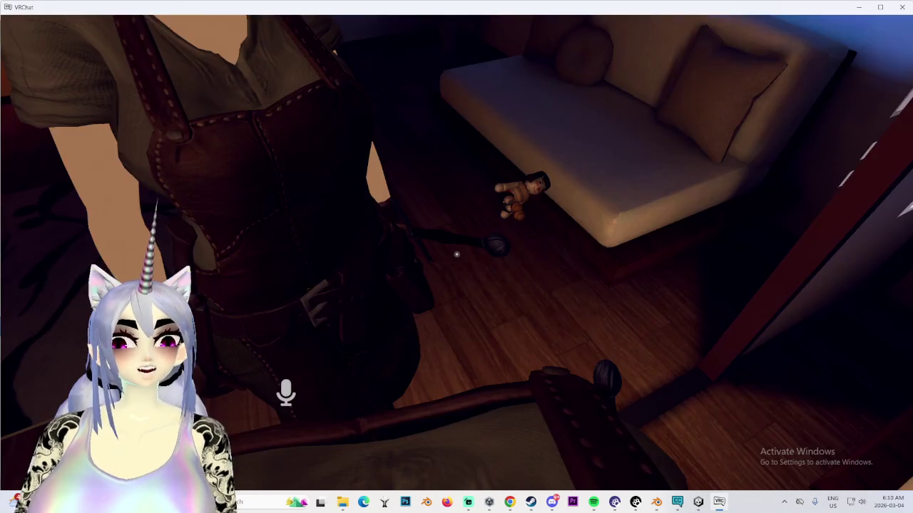
# Walk through the tatami, sofa and lantern-lit rooms out to the veranda by the pond.
pyautogui.moveTo(457, 254)
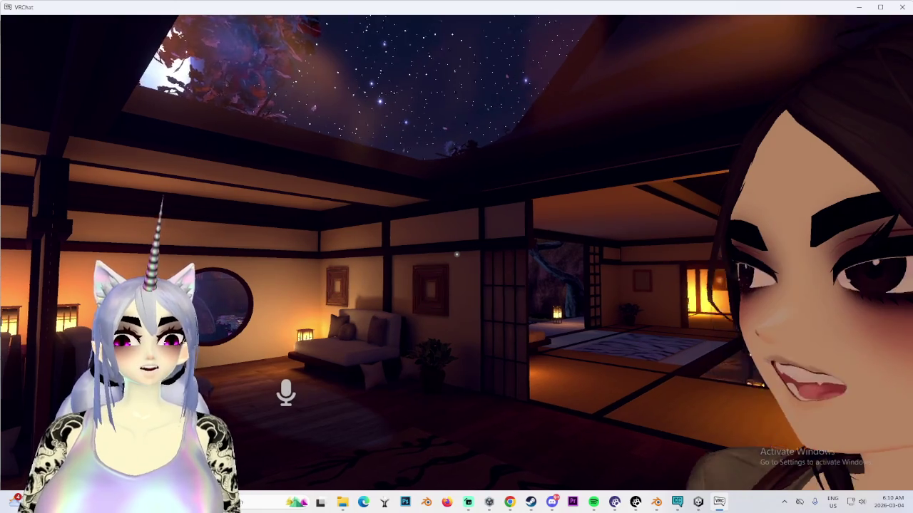
pyautogui.press('w')
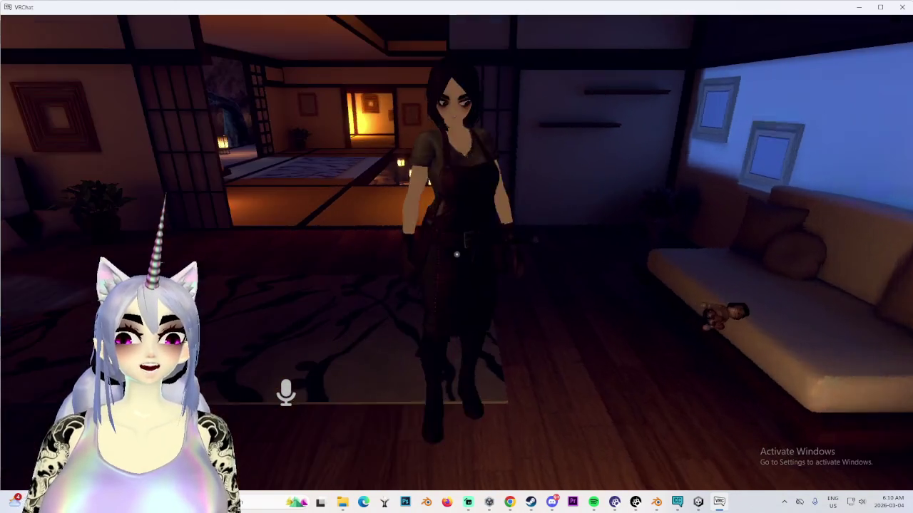
pyautogui.press('s')
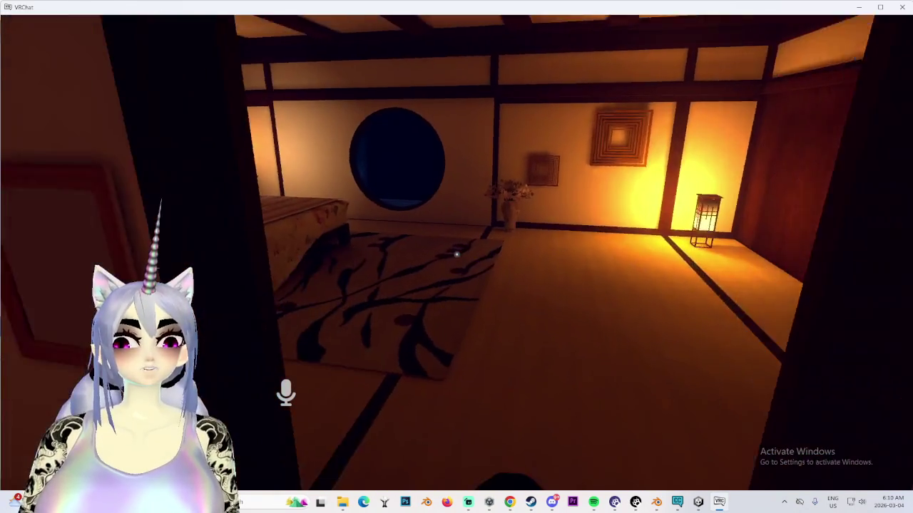
pyautogui.press('w')
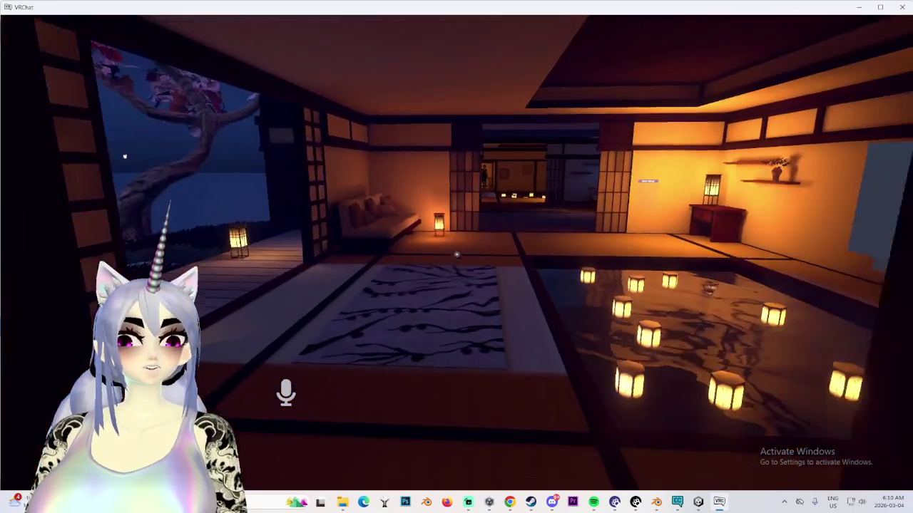
pyautogui.press('w')
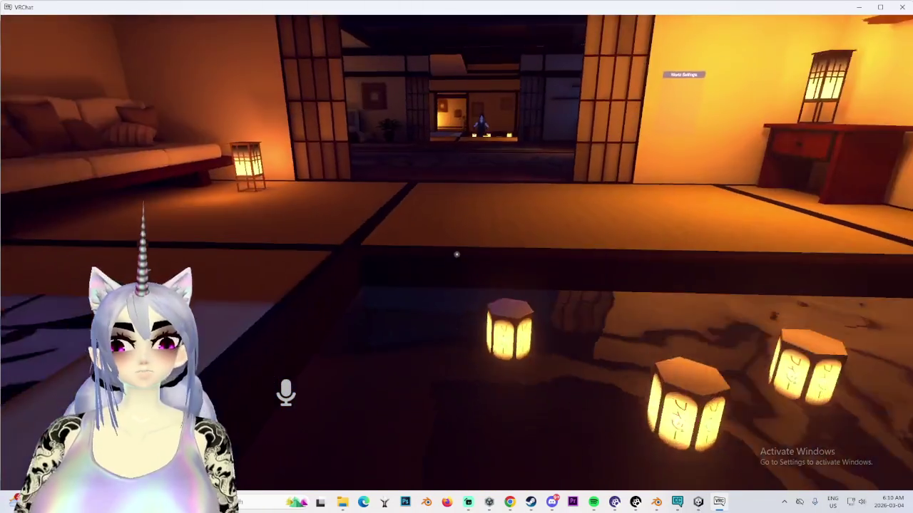
pyautogui.press('w')
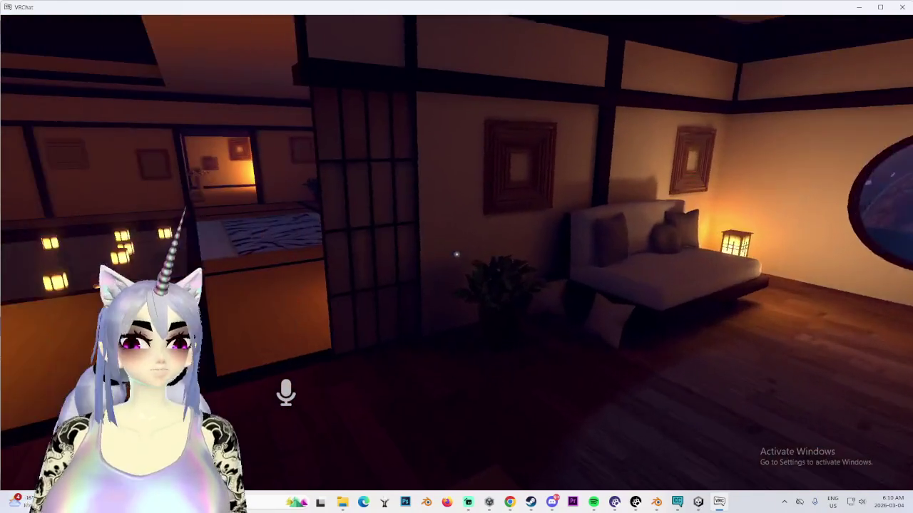
pyautogui.press('w')
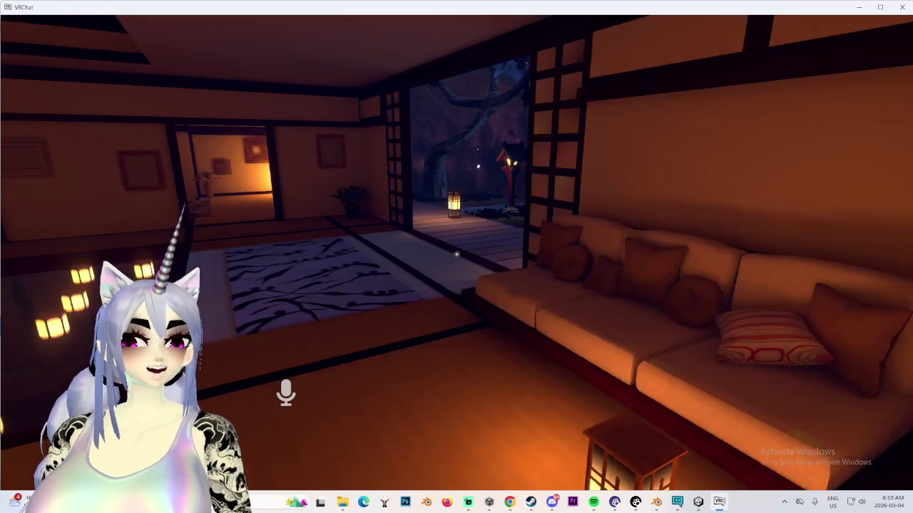
pyautogui.press('w')
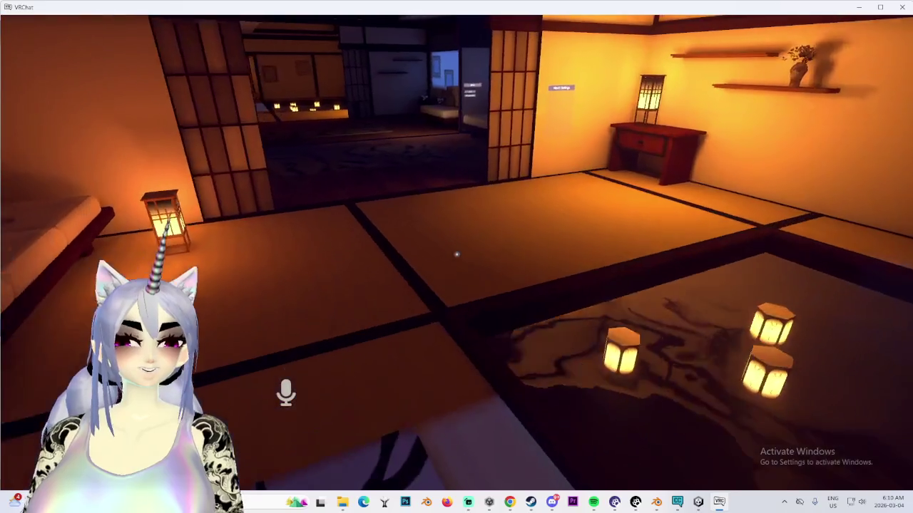
pyautogui.press('w')
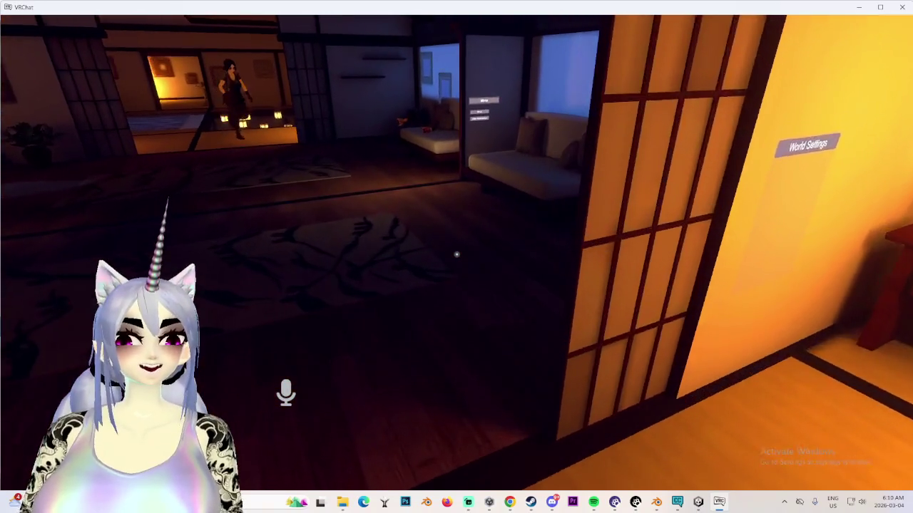
pyautogui.press('w')
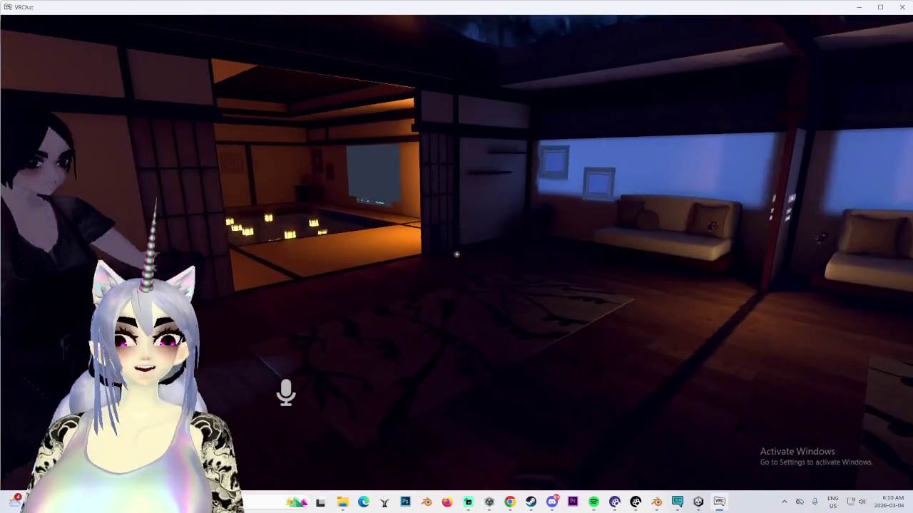
pyautogui.press('w')
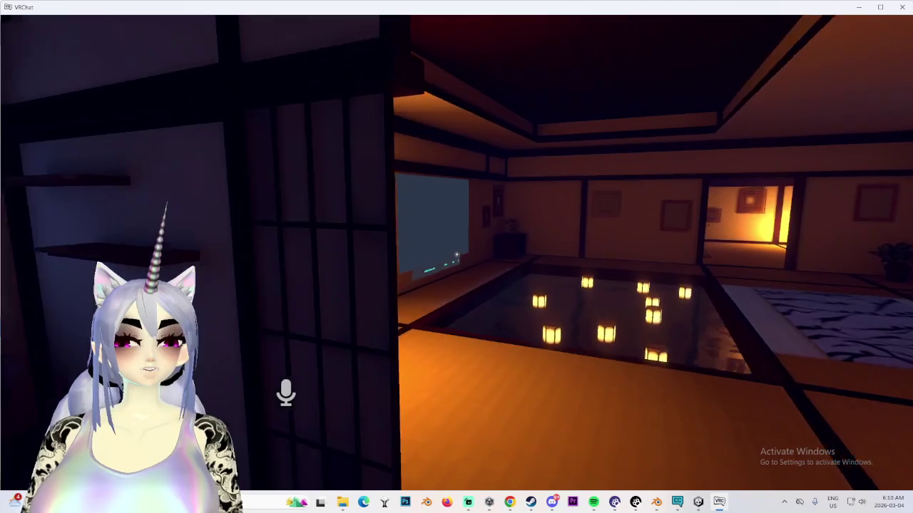
pyautogui.press('w')
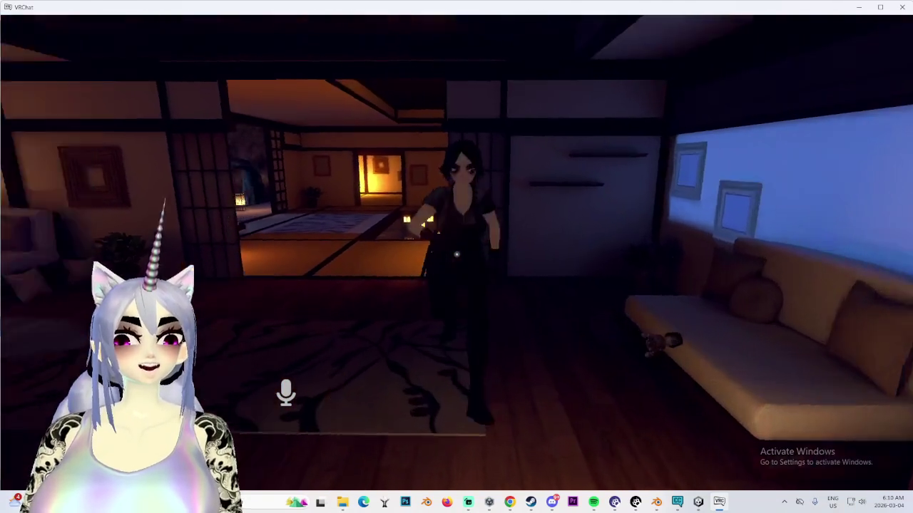
pyautogui.press('w')
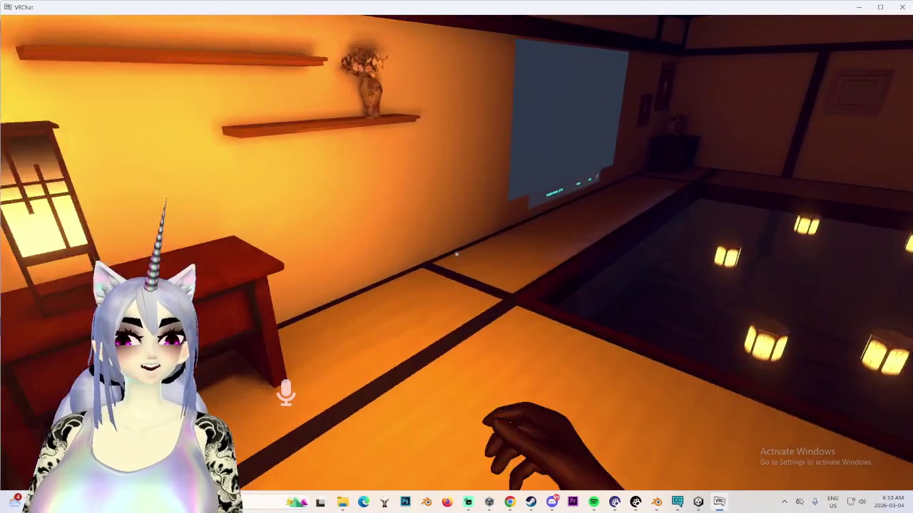
pyautogui.press('w')
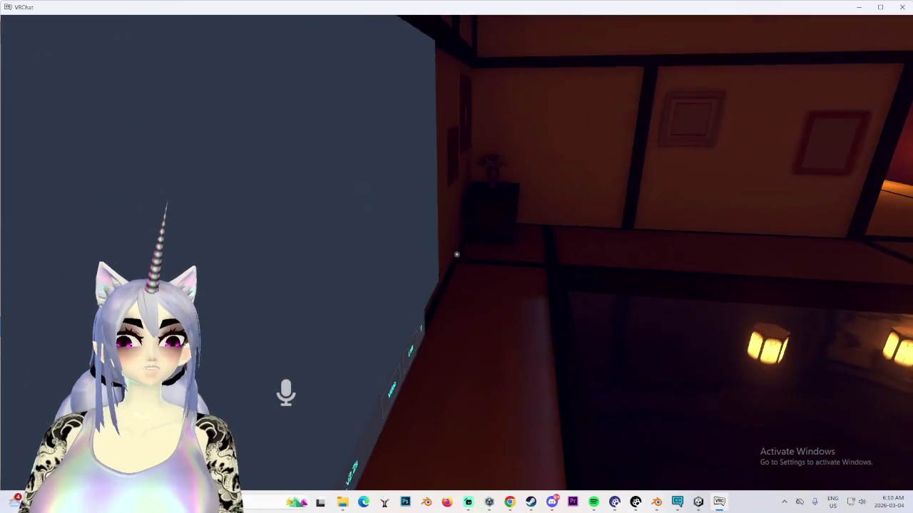
pyautogui.press('w')
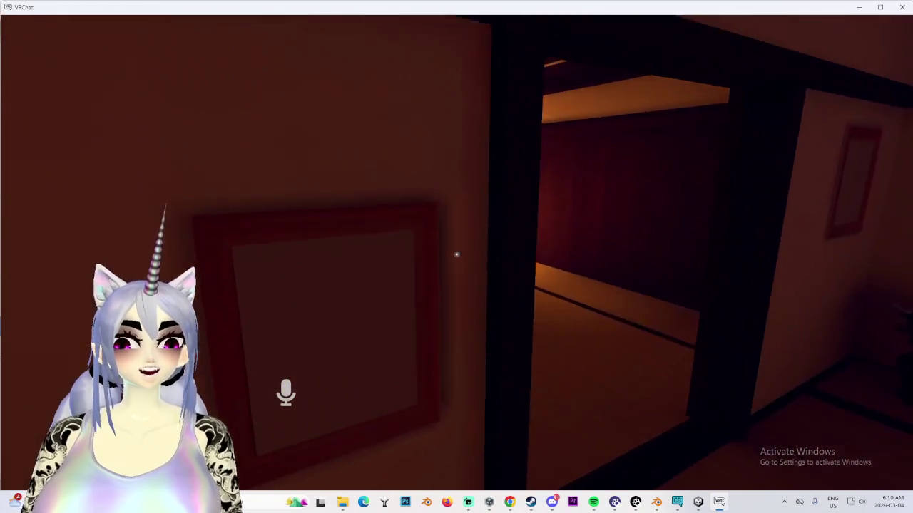
pyautogui.press('w')
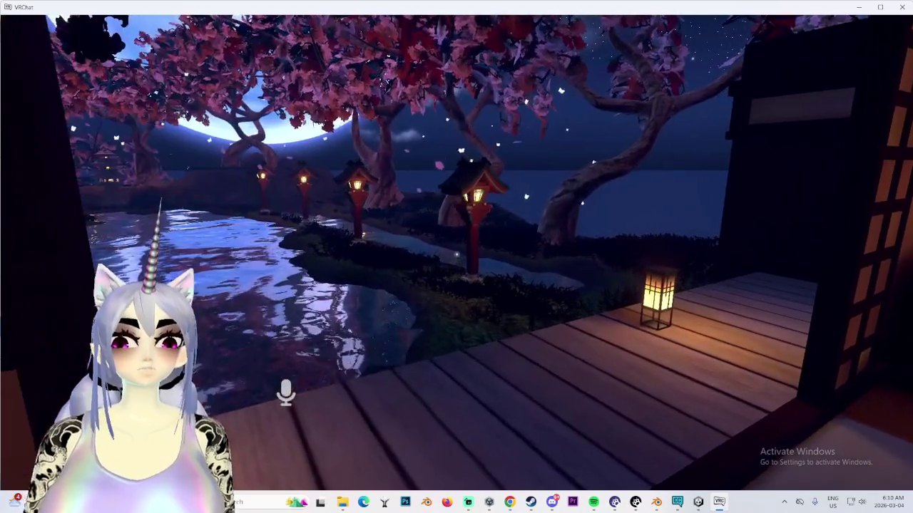
# Exit VRChat from the quick menu's Settings page.
pyautogui.press('Escape')
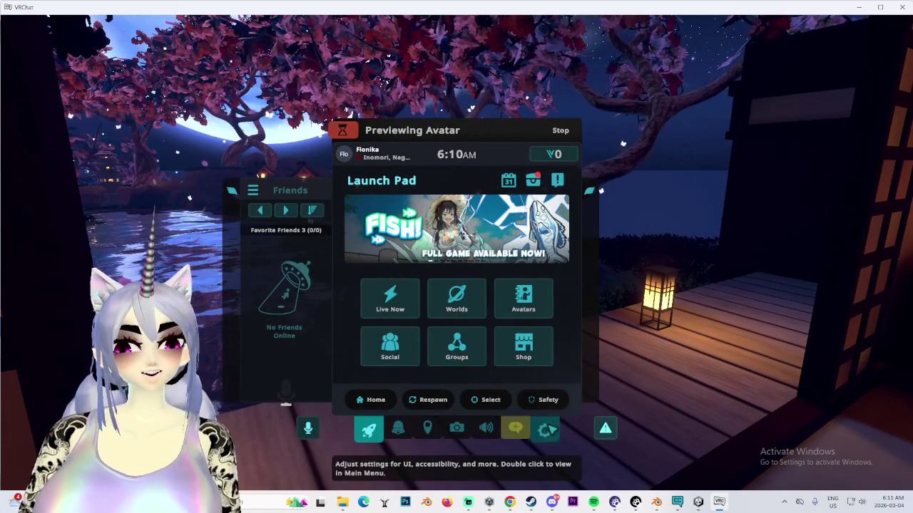
pyautogui.click(546, 430)
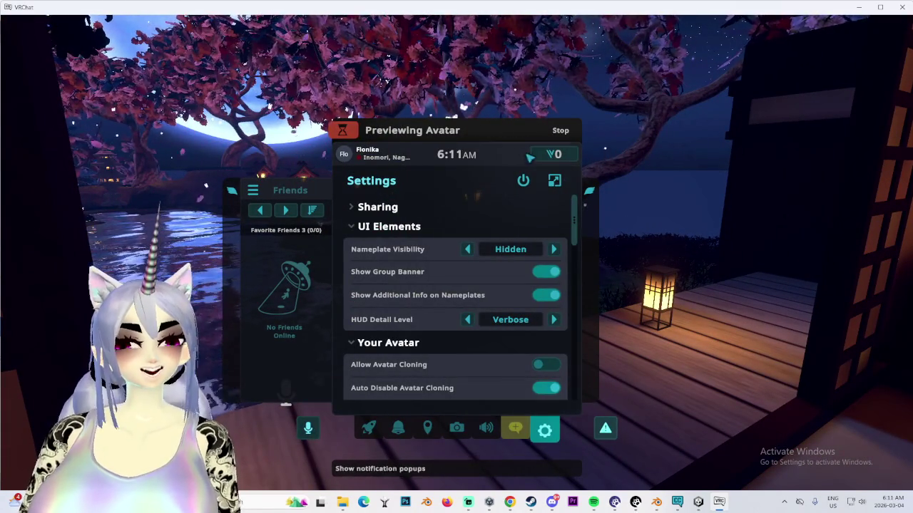
pyautogui.click(522, 180)
pyautogui.click(397, 383)
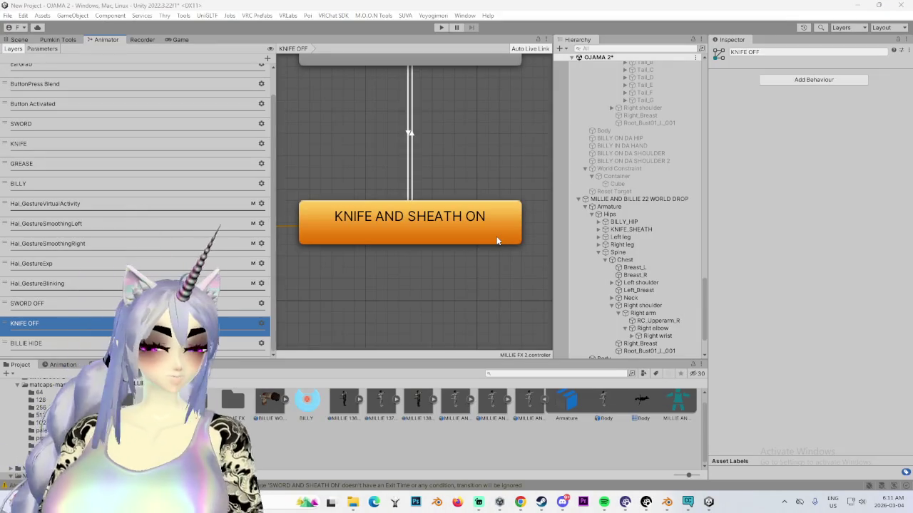
# Zoom out the KNIFE OFF graph to see both KNIFE AND SHEATH states, then switch to Pumkin's Avatar Tools.
pyautogui.scroll(-3, 503, 178)
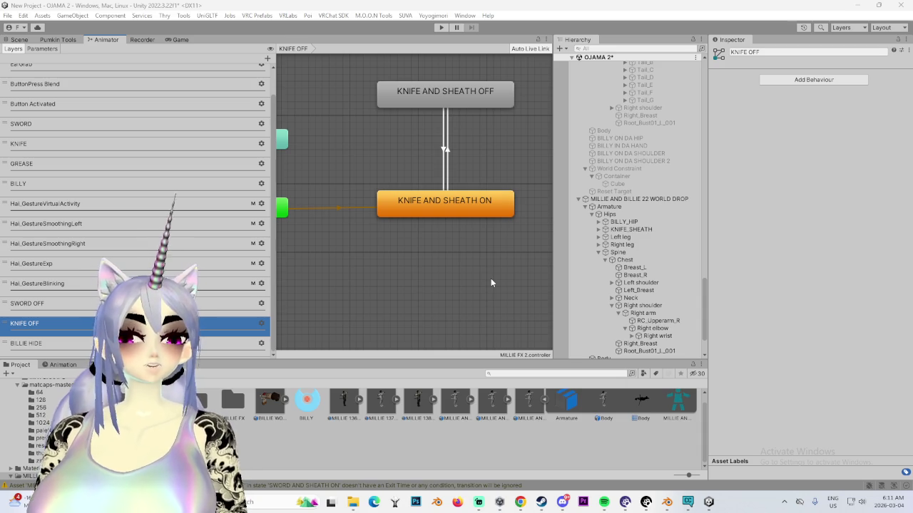
pyautogui.click(57, 39)
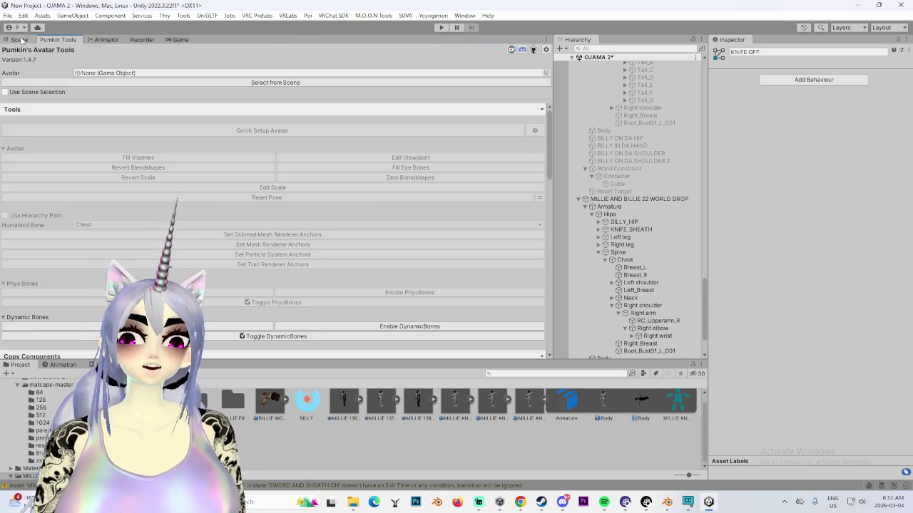
# Show the Scene view, switch to isometric and orbit close around the central avatar and her sword.
pyautogui.click(19, 40)
pyautogui.moveTo(334, 168); pyautogui.dragTo(364, 167)
pyautogui.scroll(-5, 364, 167)
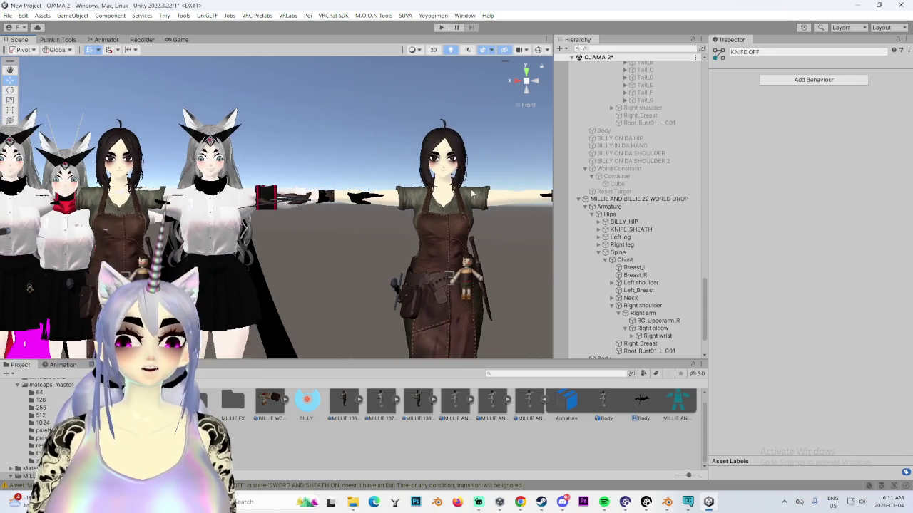
pyautogui.press('Right')
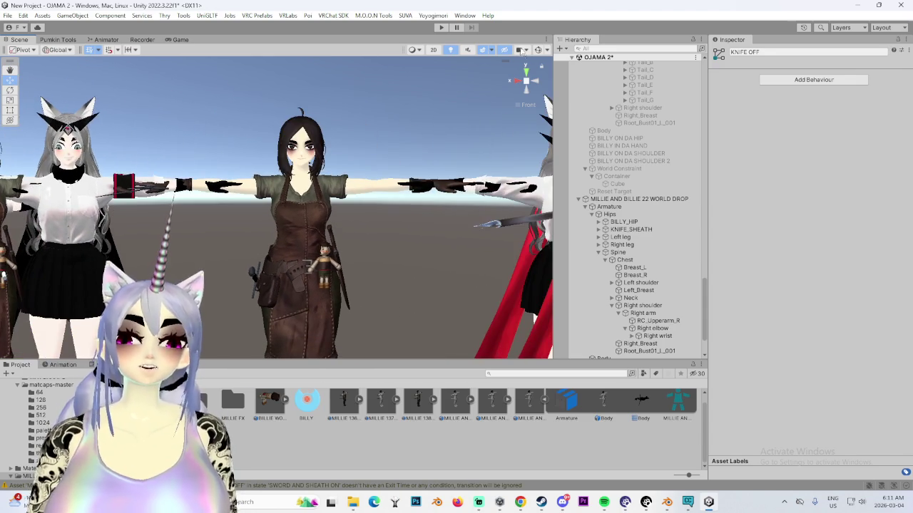
pyautogui.click(539, 84)
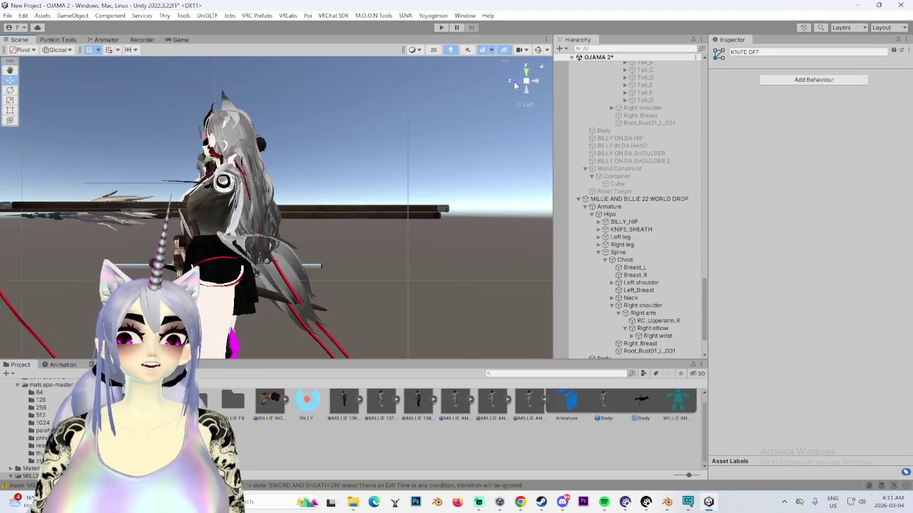
pyautogui.click(527, 88)
pyautogui.click(528, 87)
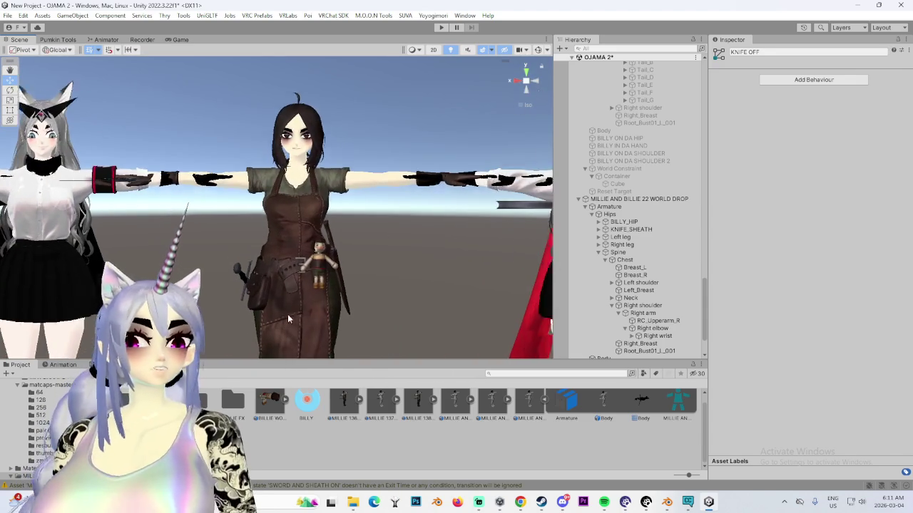
pyautogui.scroll(2, 292, 314)
pyautogui.moveTo(320, 301)
pyautogui.mouseDown()
pyautogui.moveTo(294, 321)
pyautogui.moveTo(393, 308)
pyautogui.moveTo(253, 302)
pyautogui.moveTo(381, 356)
pyautogui.moveTo(462, 261)
pyautogui.moveTo(398, 272)
pyautogui.moveTo(330, 301)
pyautogui.moveTo(364, 260)
pyautogui.mouseUp()
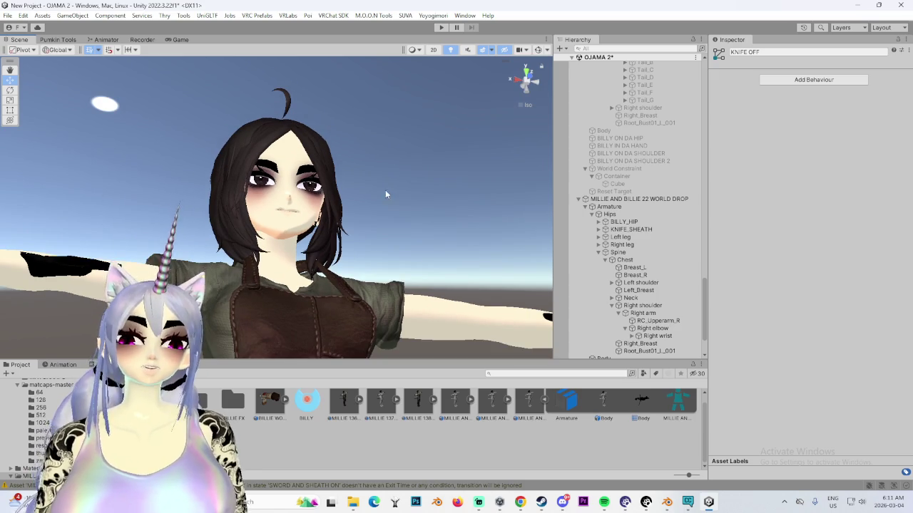
# Select the MILLIE AND BILLIE 22 WORLD DROP avatar and open its expression parameters.
pyautogui.click(532, 78)
pyautogui.click(638, 199)
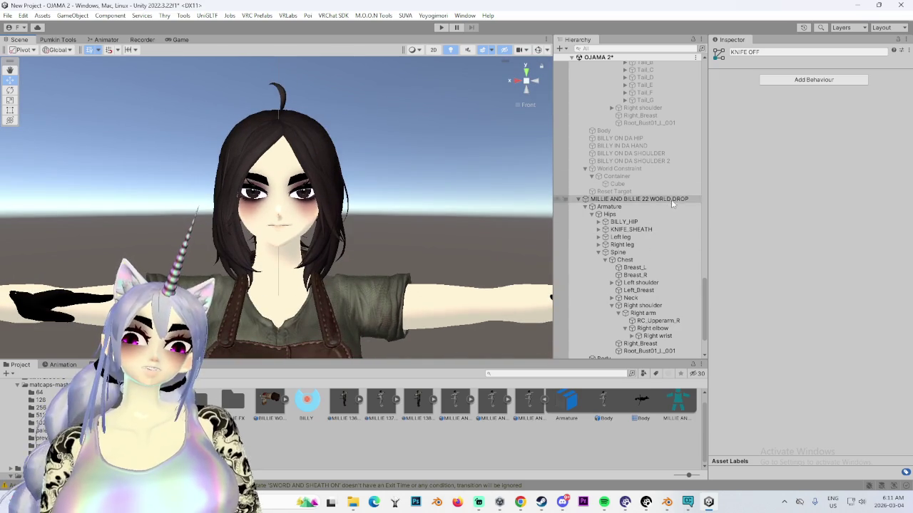
pyautogui.scroll(-15, 761, 389)
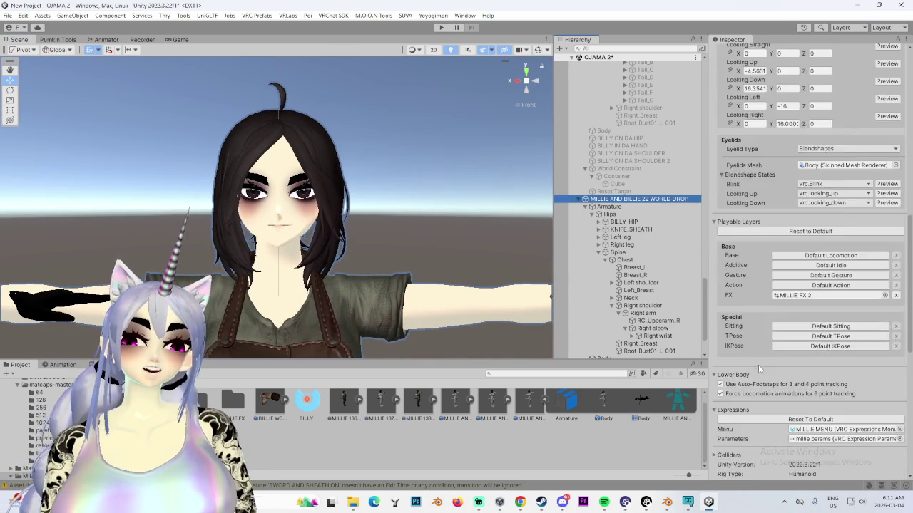
pyautogui.click(819, 336)
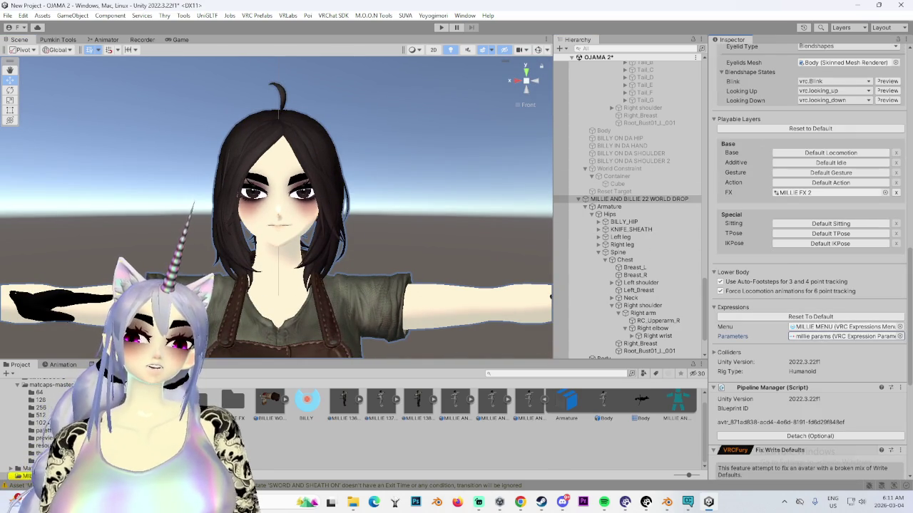
pyautogui.doubleClick(820, 337)
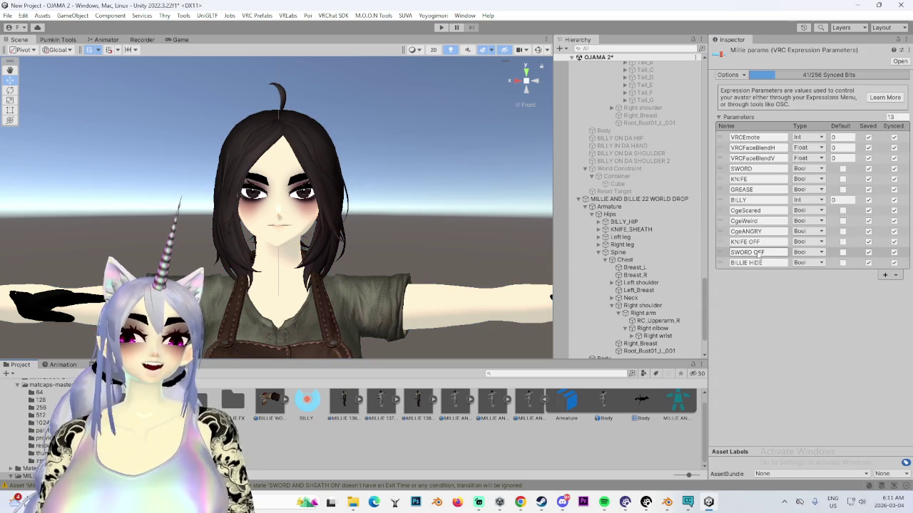
pyautogui.hotkey('ctrl', 'z')
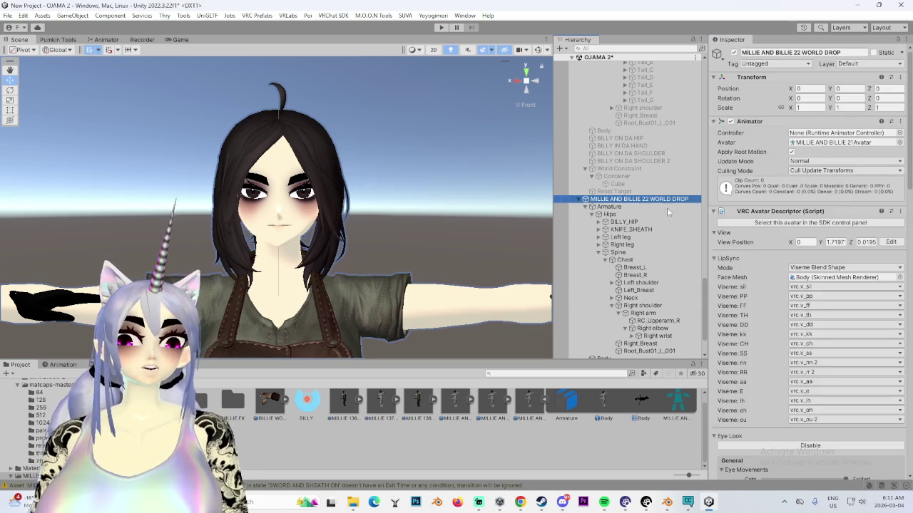
# Open the avatar's MILLIE FX 2 controller from its descriptor.
pyautogui.scroll(-10, 768, 375)
pyautogui.scroll(-4, 784, 349)
pyautogui.click(804, 321)
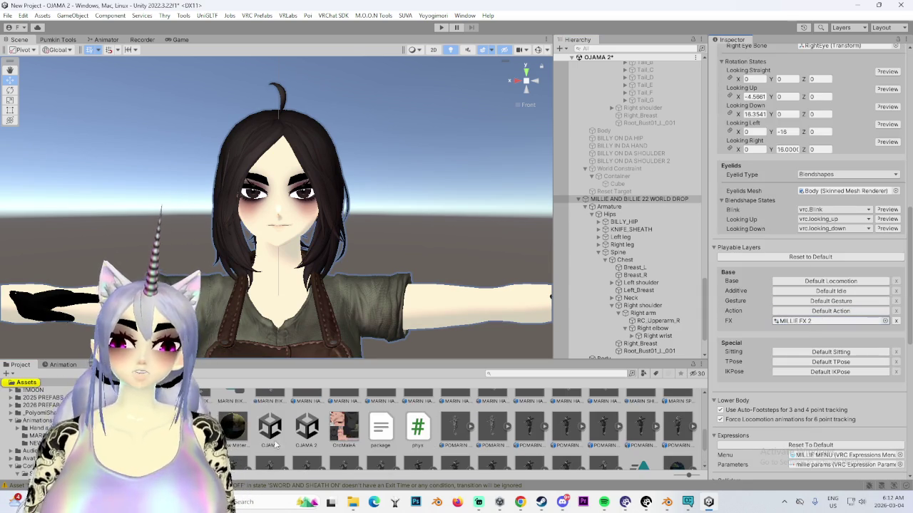
pyautogui.doubleClick(804, 321)
pyautogui.click(60, 39)
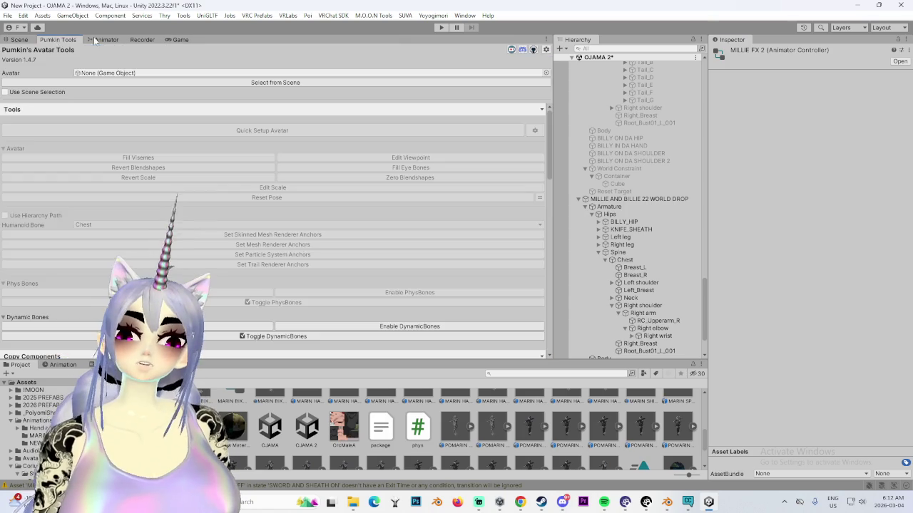
# Inspect the KNIFE AND SHEATH ON state and its transitions, then open the BILLIE HIDE layer's settings.
pyautogui.click(106, 41)
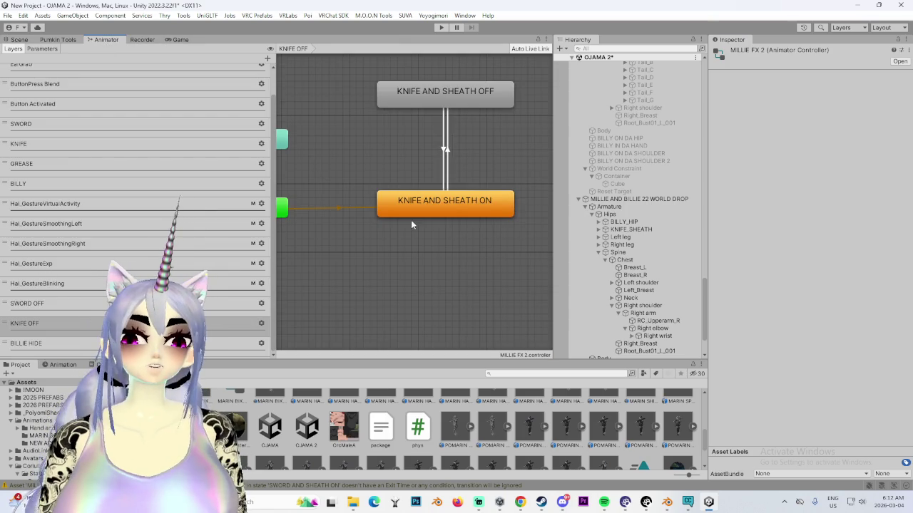
pyautogui.click(450, 211)
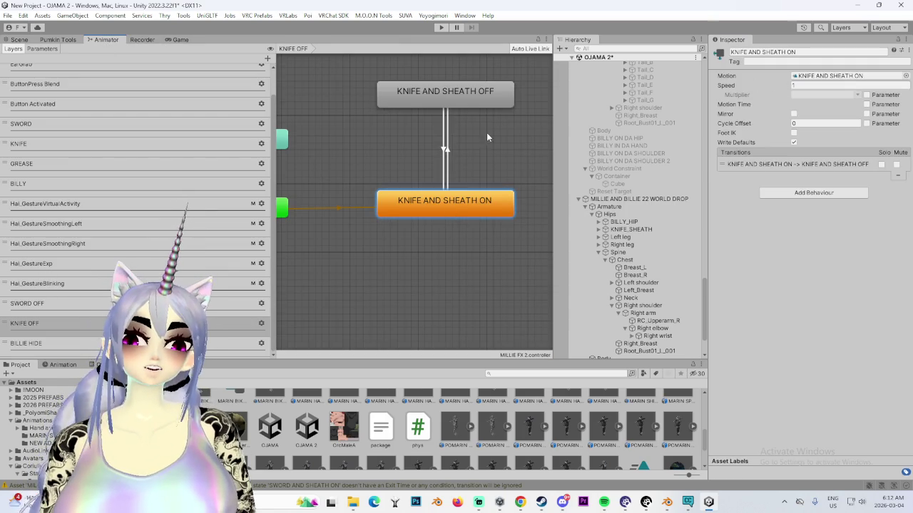
pyautogui.click(446, 151)
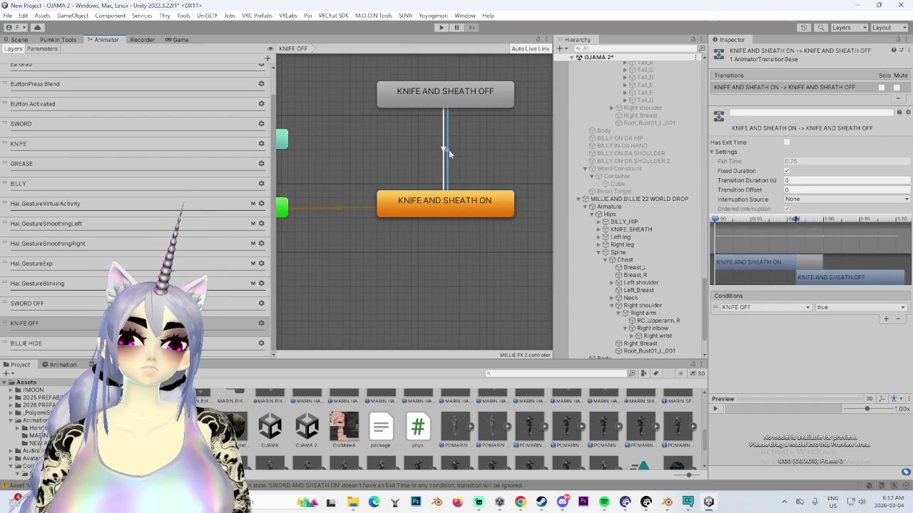
pyautogui.click(442, 152)
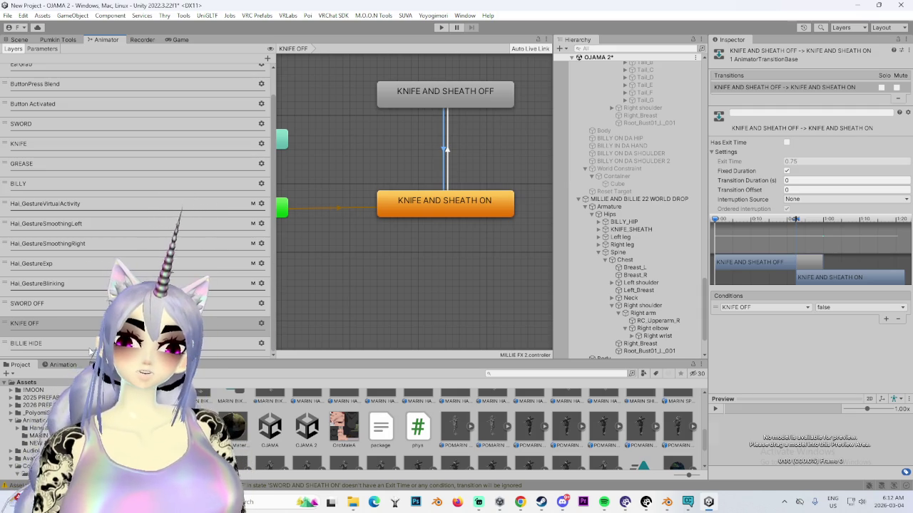
pyautogui.click(258, 347)
pyautogui.click(261, 344)
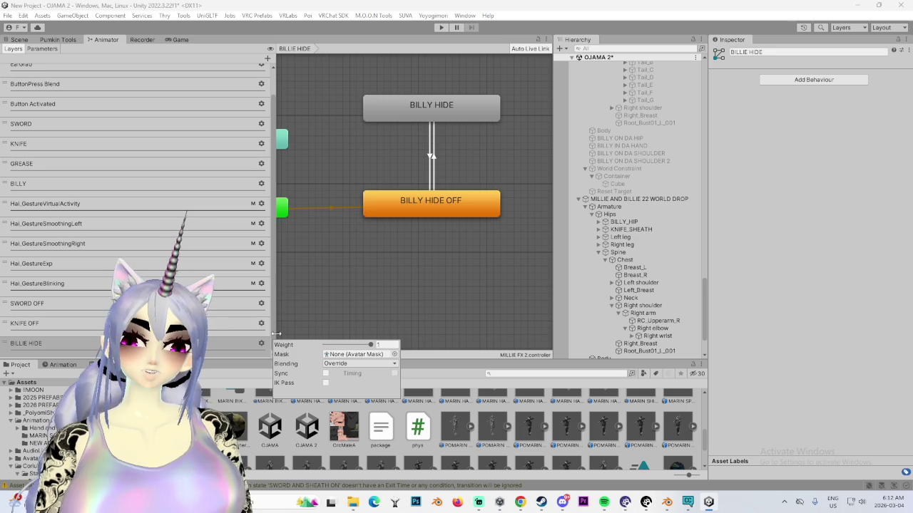
# Check weight and mask of the KNIFE OFF, SWORD OFF, Hai_GestureBlinking, BILLY and GREASE layers.
pyautogui.click(261, 324)
pyautogui.click(261, 304)
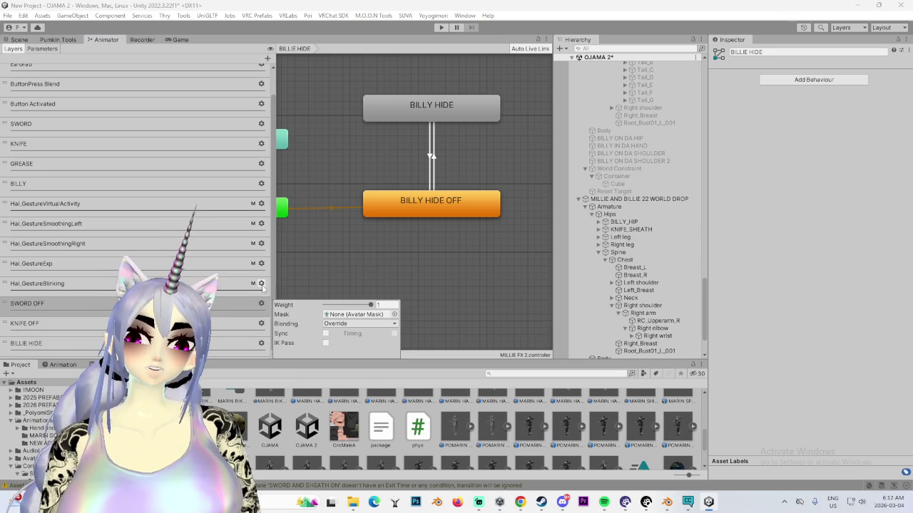
pyautogui.click(261, 284)
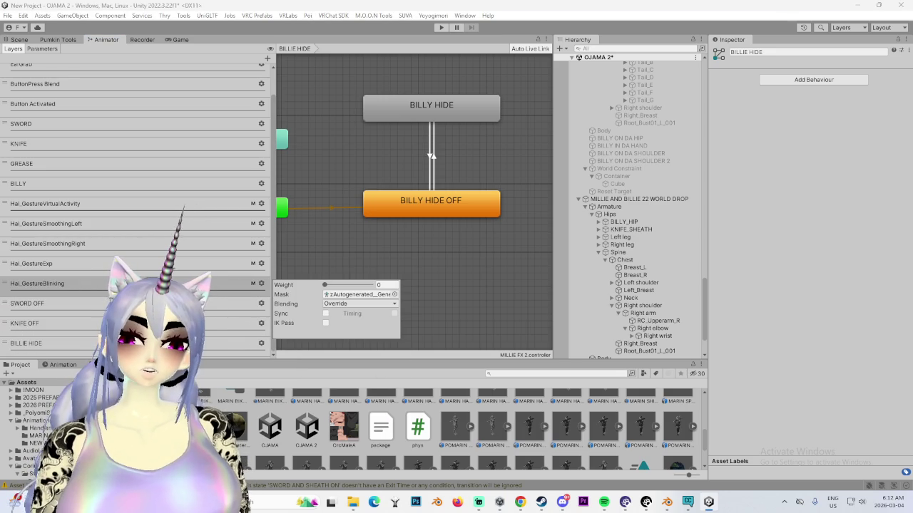
pyautogui.click(114, 185)
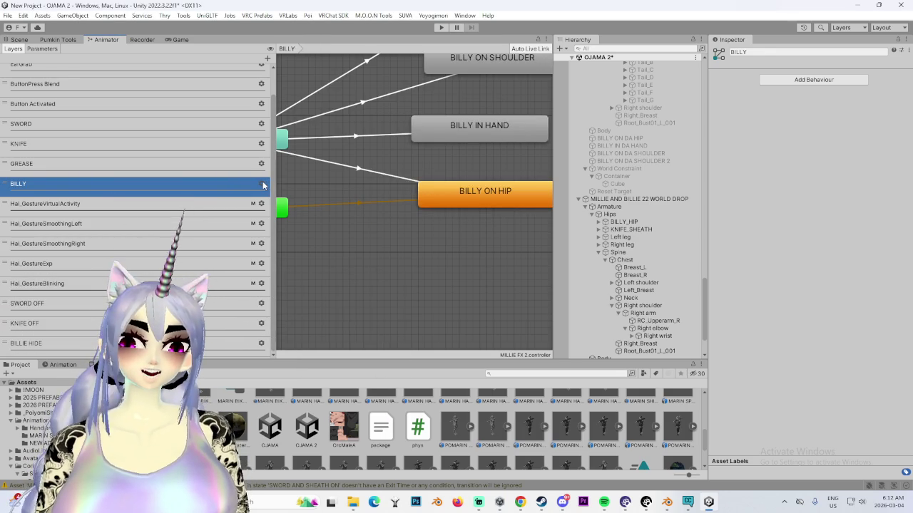
pyautogui.click(260, 184)
pyautogui.click(221, 170)
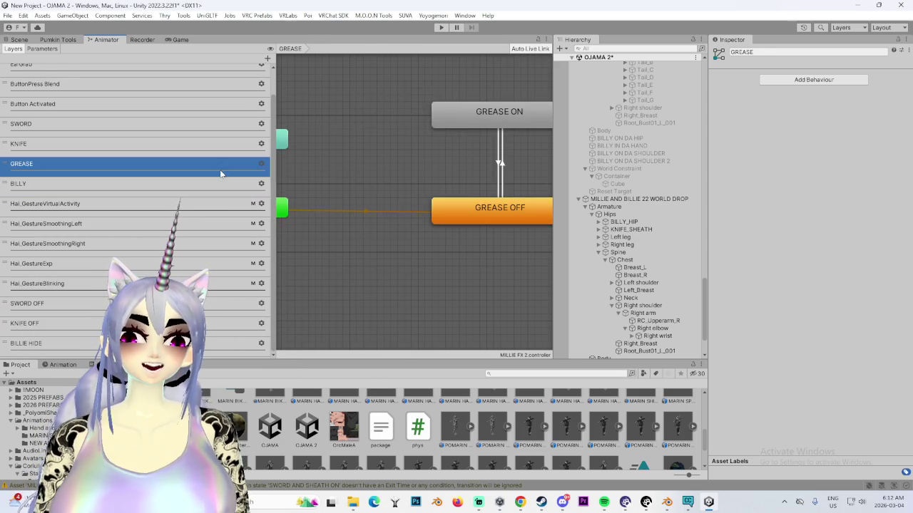
pyautogui.click(261, 164)
pyautogui.click(261, 164)
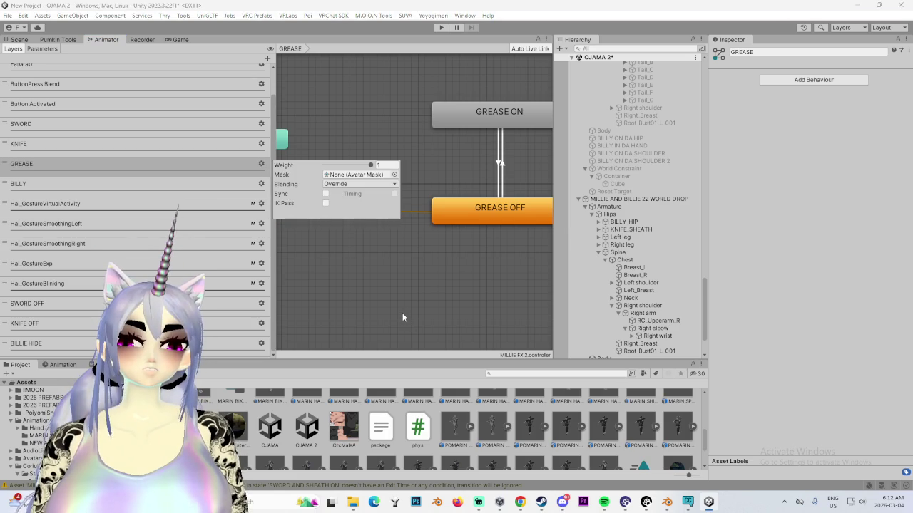
pyautogui.scroll(2, 401, 314)
pyautogui.scroll(-3, 401, 314)
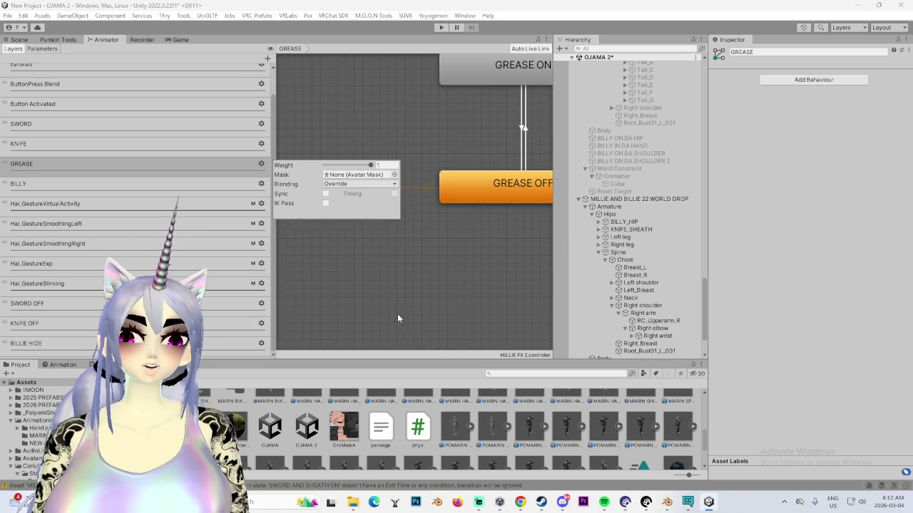
# Check weight and mask of the KNIFE, SWORD, Button Activated, ButtonPress Blend and Base layers.
pyautogui.click(266, 145)
pyautogui.click(261, 144)
pyautogui.click(261, 124)
pyautogui.click(261, 105)
pyautogui.click(354, 244)
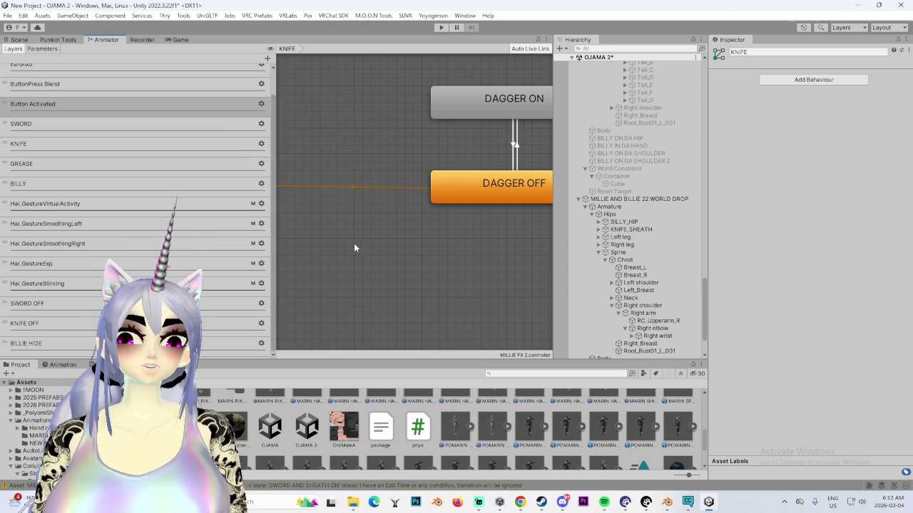
pyautogui.scroll(2, 337, 229)
pyautogui.scroll(1, 262, 111)
pyautogui.click(261, 111)
pyautogui.click(261, 91)
pyautogui.click(261, 71)
pyautogui.click(329, 163)
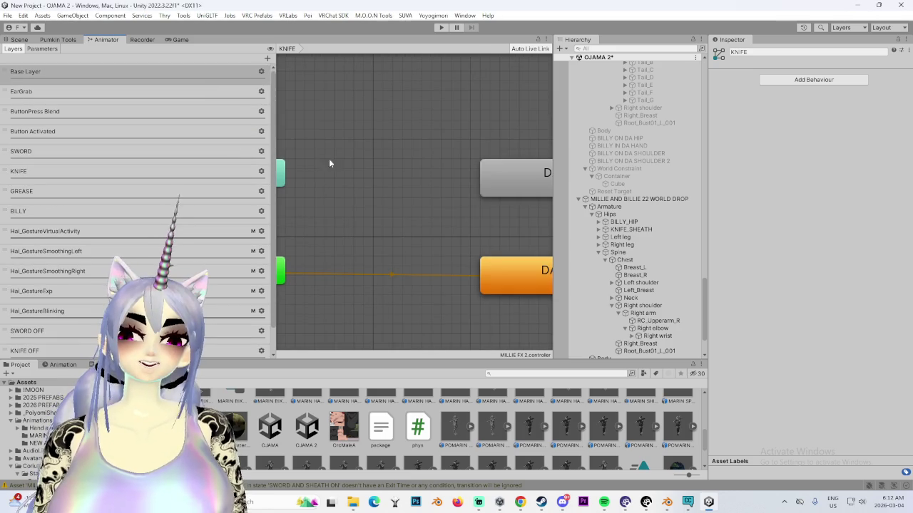
# Glance at the controller's parameters, return to the layers list, then open Steam's VRChat page.
pyautogui.click(47, 49)
pyautogui.click(14, 49)
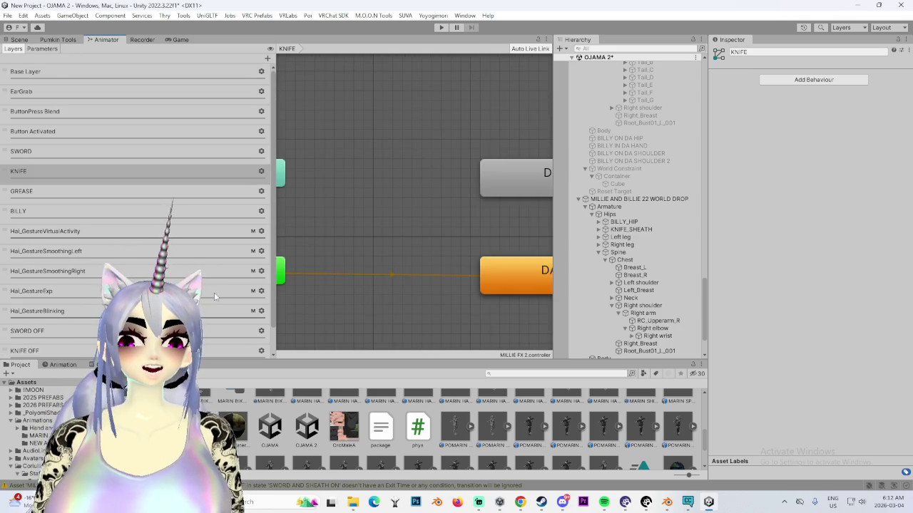
pyautogui.scroll(-2, 214, 296)
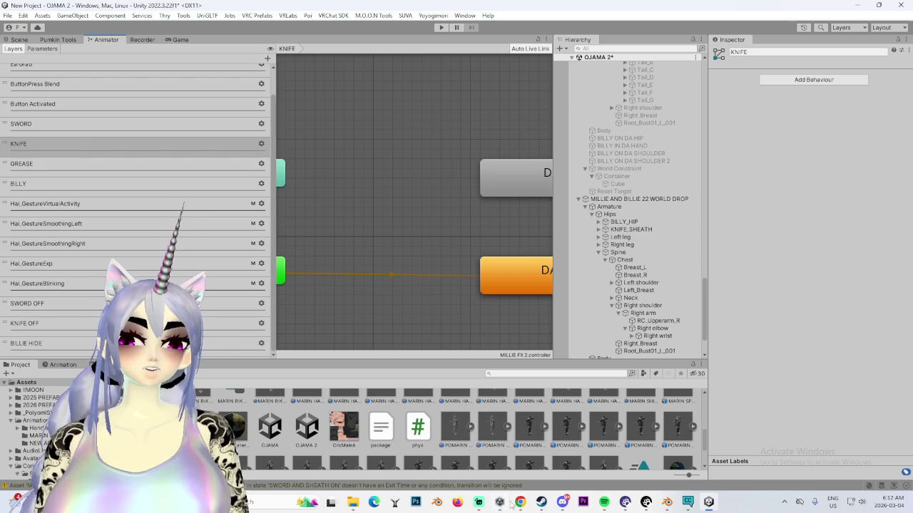
pyautogui.click(543, 505)
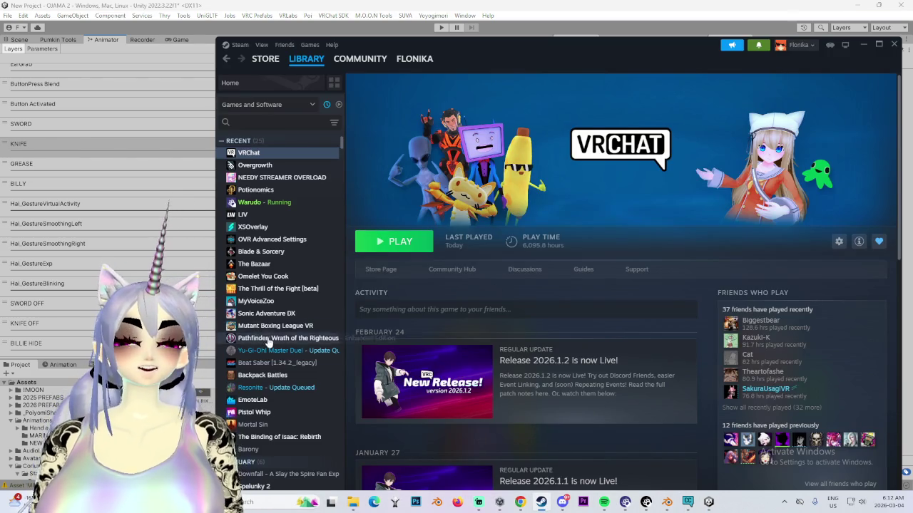
# Minimize Steam, briefly check and hide the Discord chat, then bring Steam's VRChat library back up.
pyautogui.scroll(-10, 299, 320)
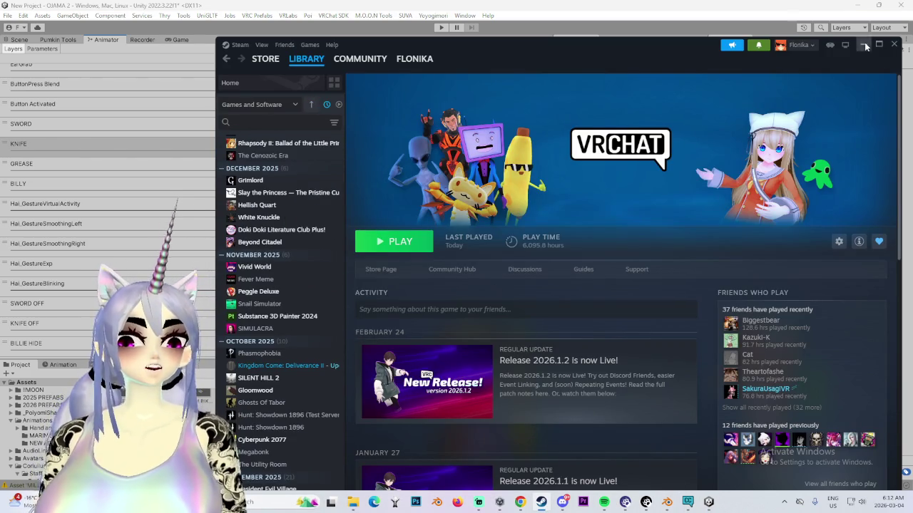
pyautogui.click(863, 45)
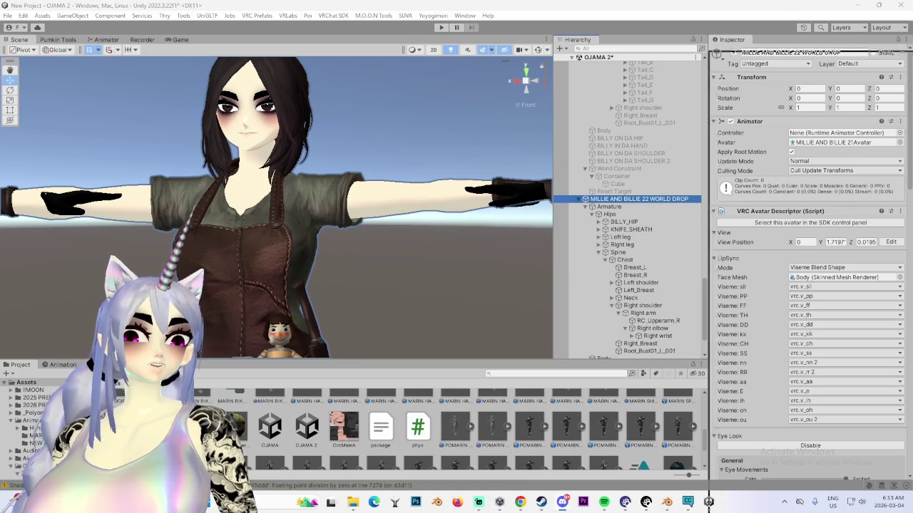
pyautogui.click(562, 502)
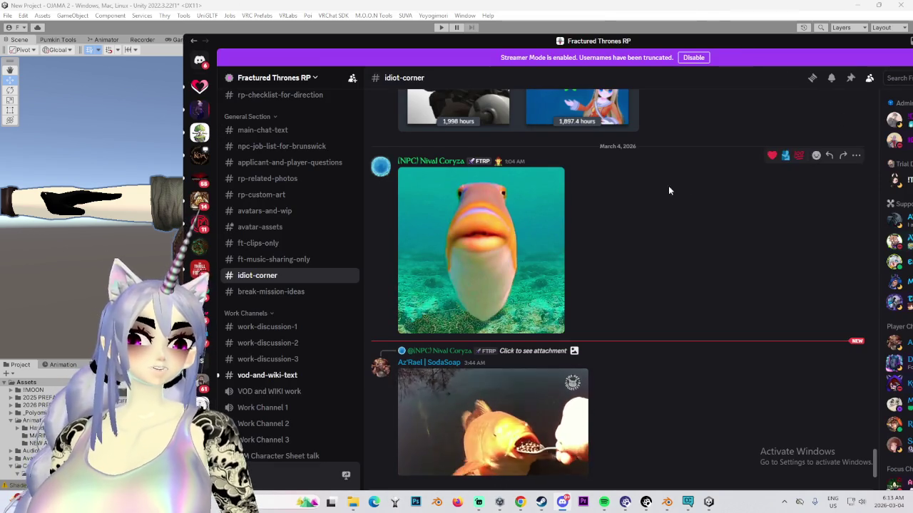
pyautogui.hotkey('alt', 'Tab')
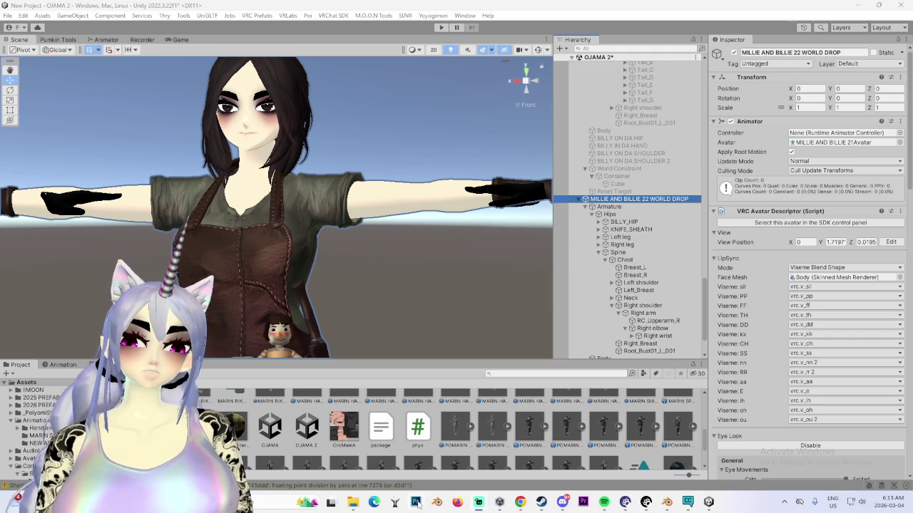
pyautogui.click(542, 502)
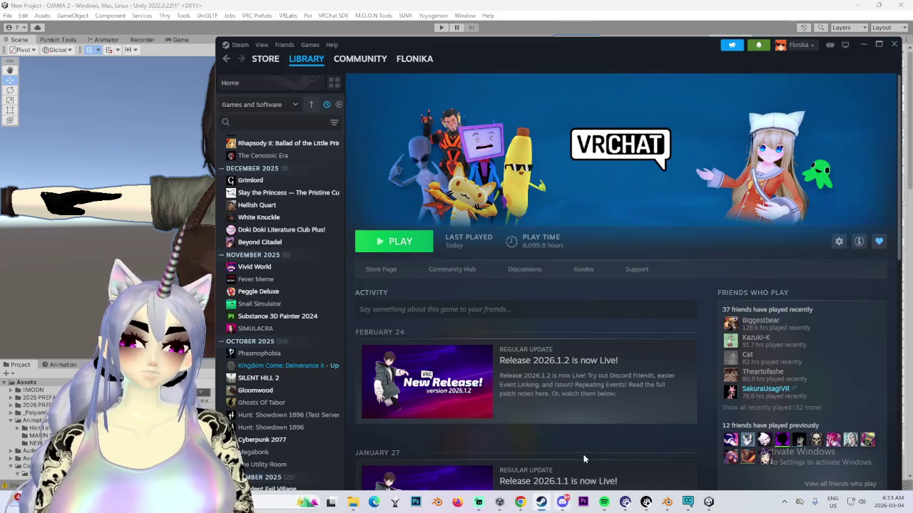
# Launch VRChat from Steam in Desktop (Non-VR) Mode and minimize Steam while it loads.
pyautogui.click(421, 245)
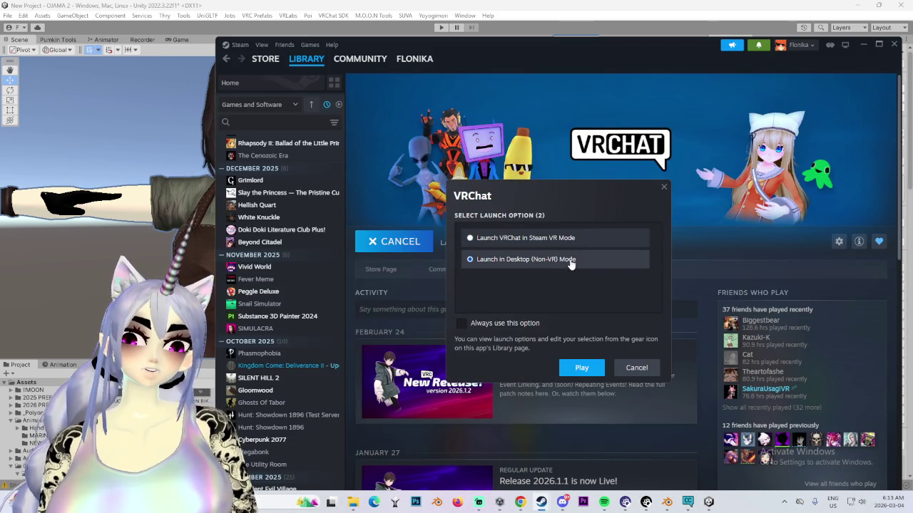
pyautogui.click(581, 367)
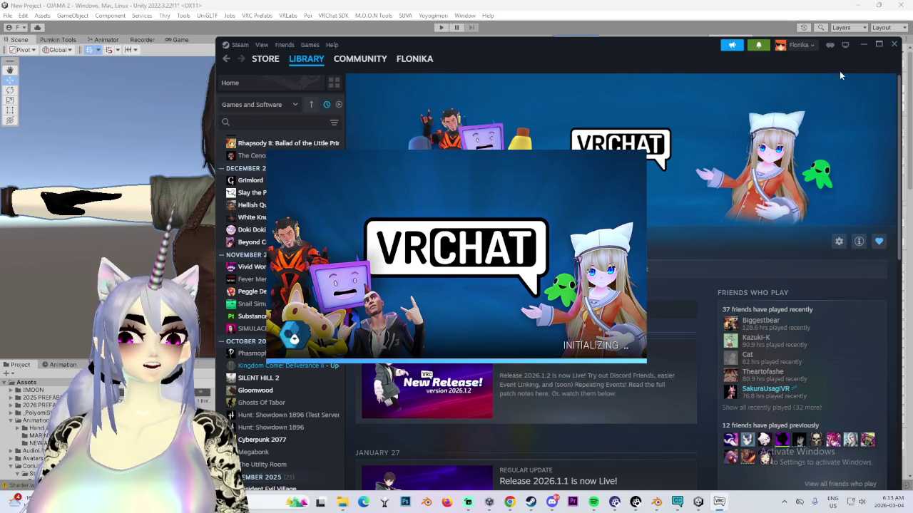
pyautogui.click(866, 45)
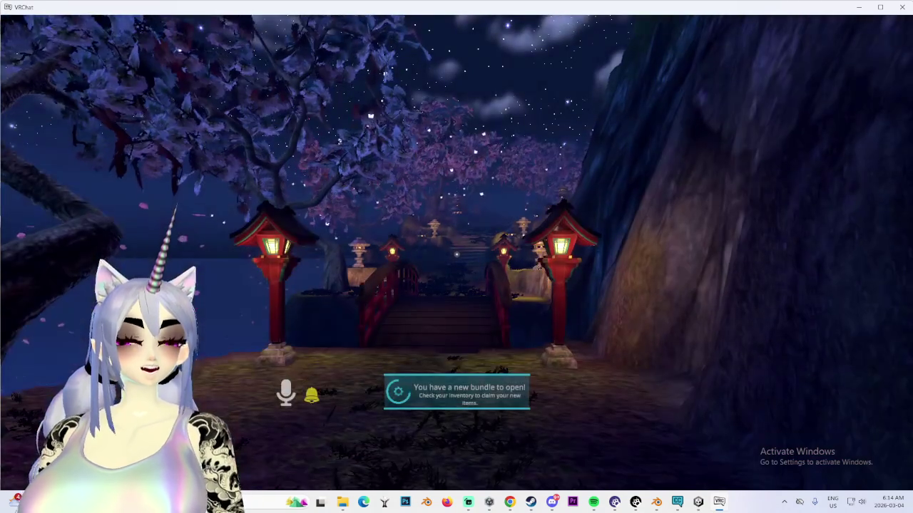
# Walk toward the bridge, fast travel, and move through the doorway into the sofa room.
pyautogui.press('w')
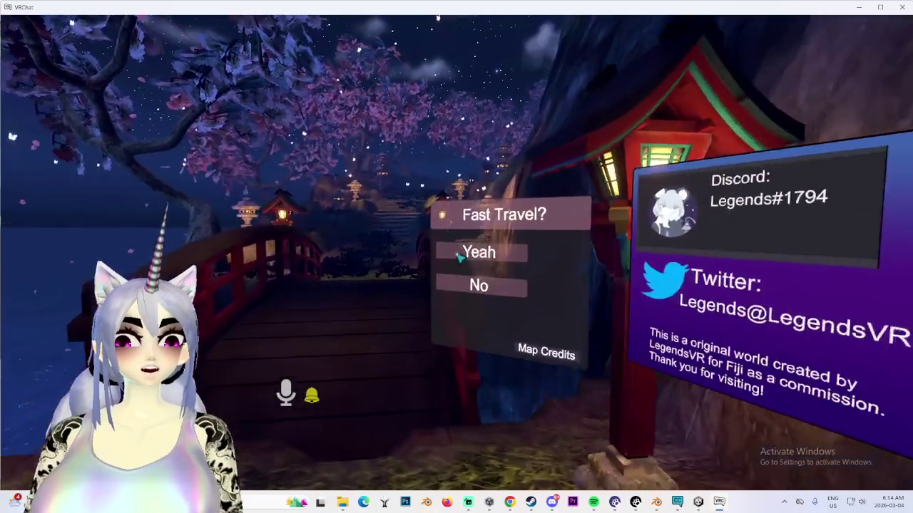
pyautogui.click(456, 255)
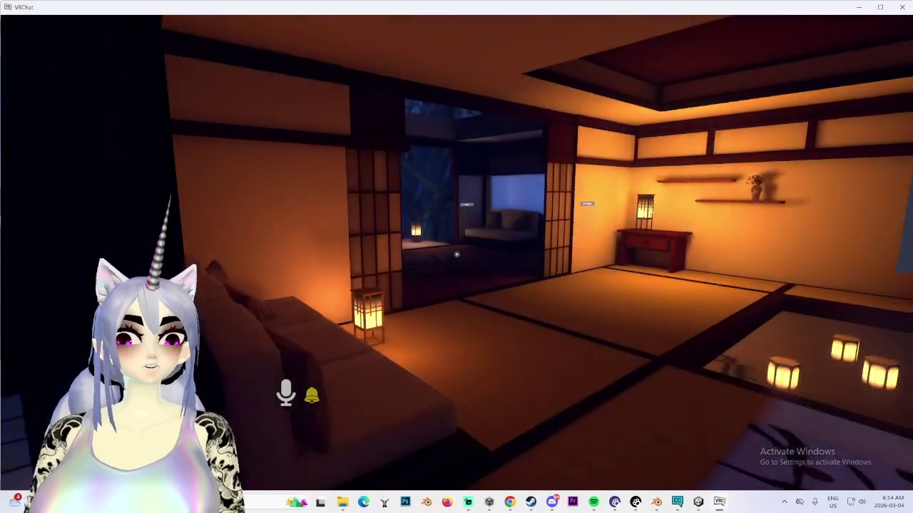
pyautogui.press('w')
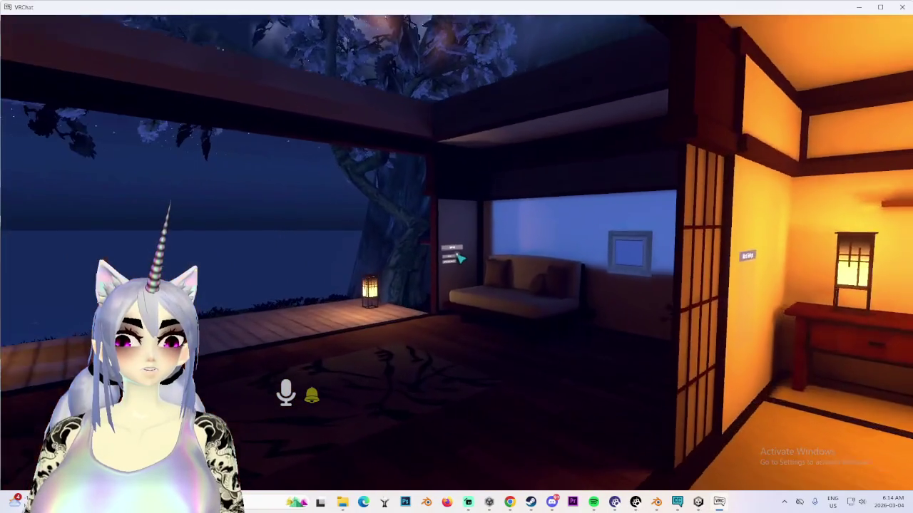
pyautogui.press('w')
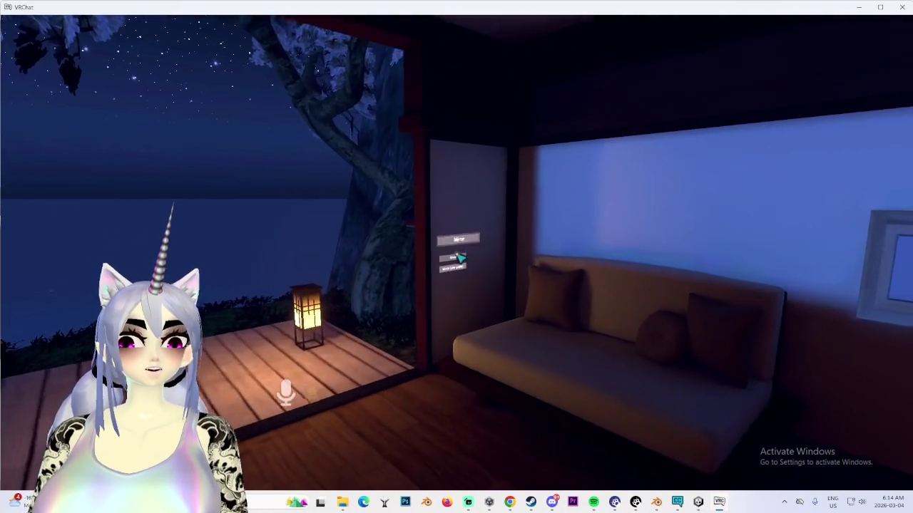
# Switch to the MILLIE AND BILLIE 22 WORLD DROP avatar from the SDK Test Avatars list.
pyautogui.press('Escape')
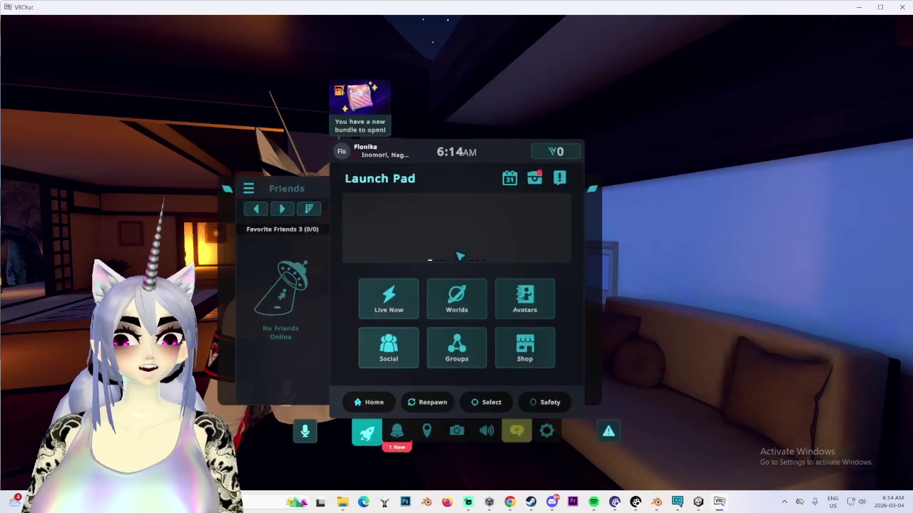
pyautogui.click(525, 298)
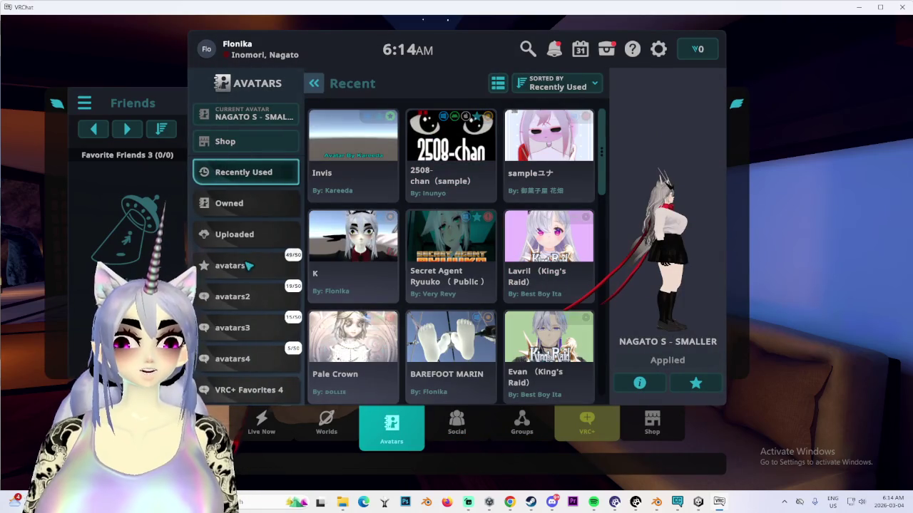
pyautogui.click(257, 389)
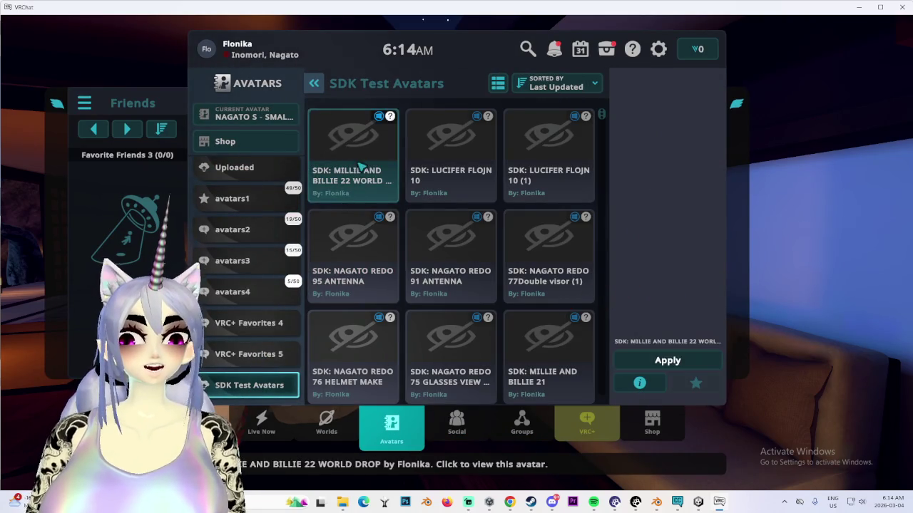
pyautogui.click(678, 362)
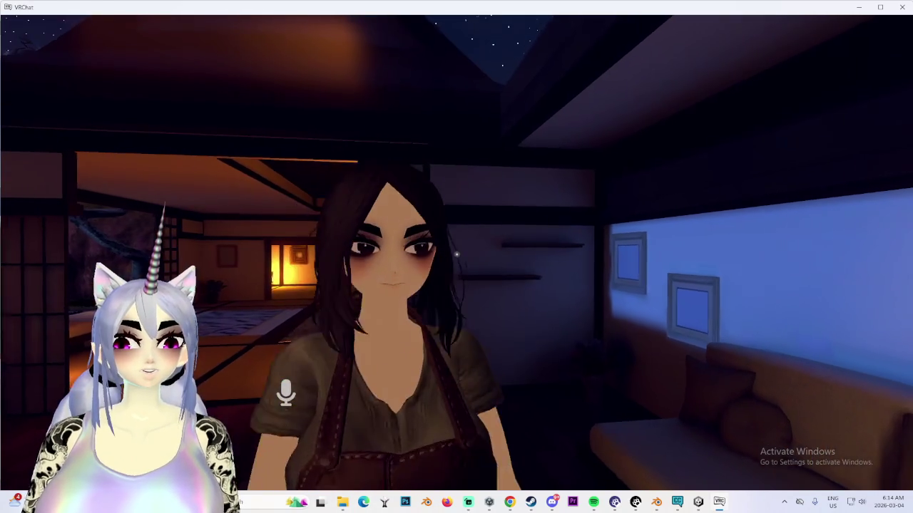
# Approach the sofa and mirror controls, then open the Worlds browser from the game menu.
pyautogui.press('w')
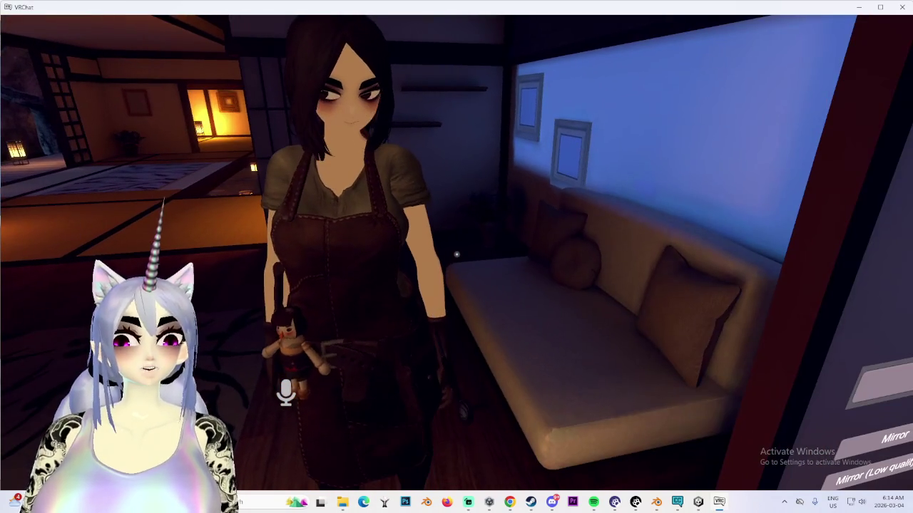
pyautogui.press('w')
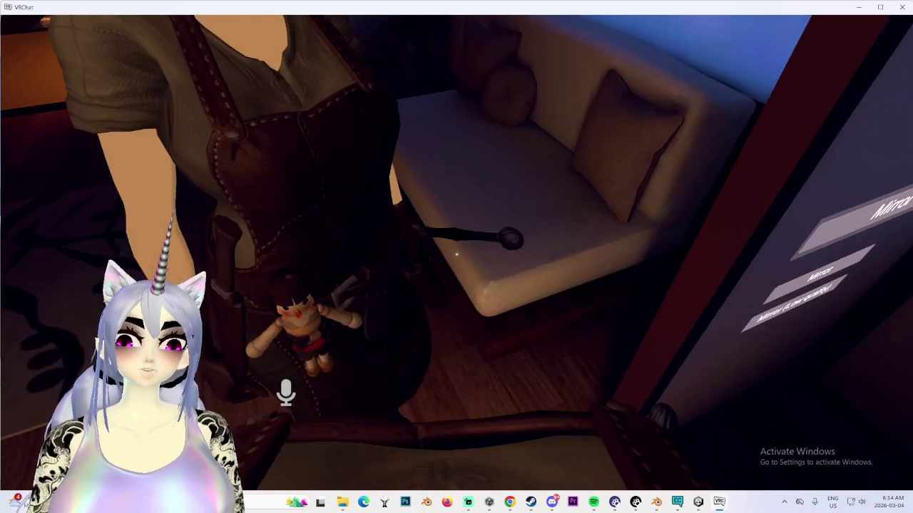
pyautogui.moveTo(456, 254)
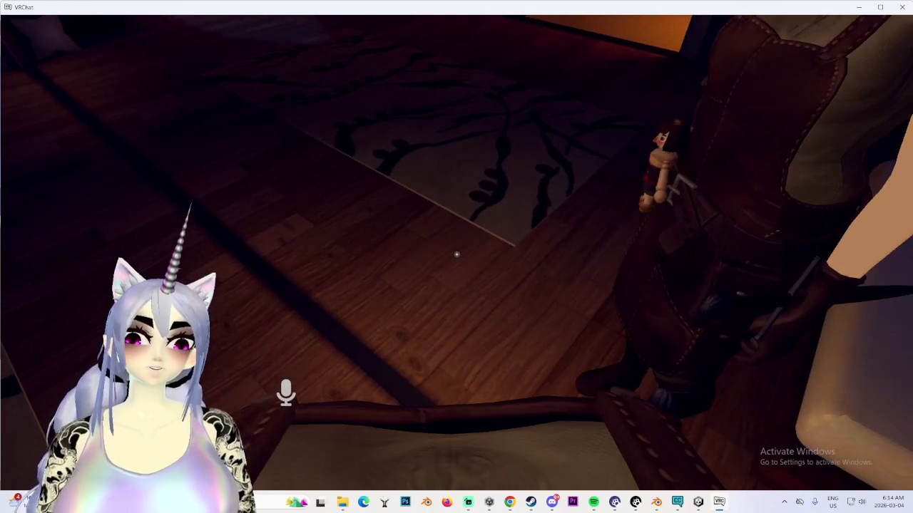
pyautogui.press('Escape')
pyautogui.click(461, 303)
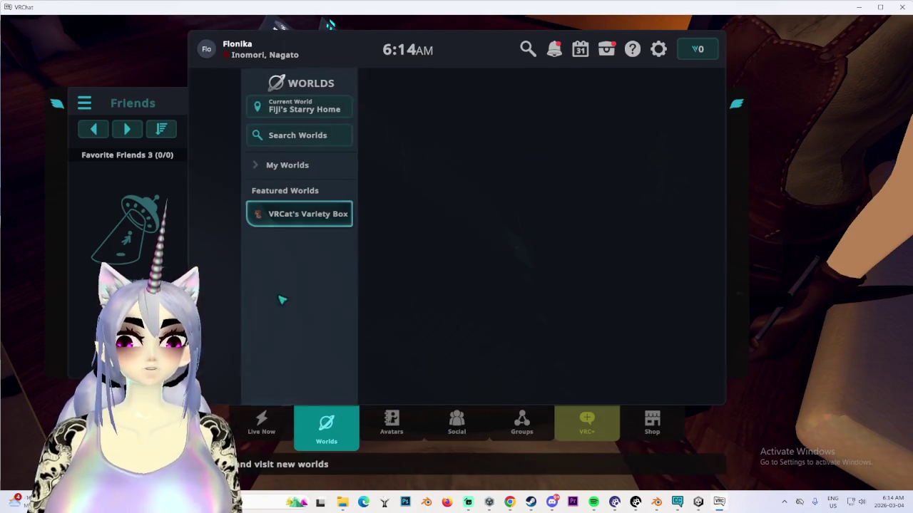
# Expand My Worlds and browse the Favorite Worlds 1 list.
pyautogui.click(259, 171)
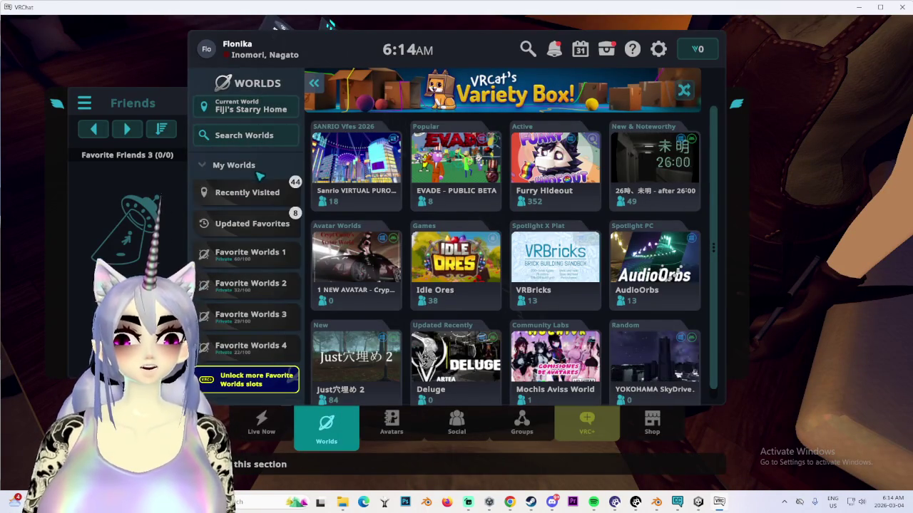
pyautogui.scroll(-5, 267, 313)
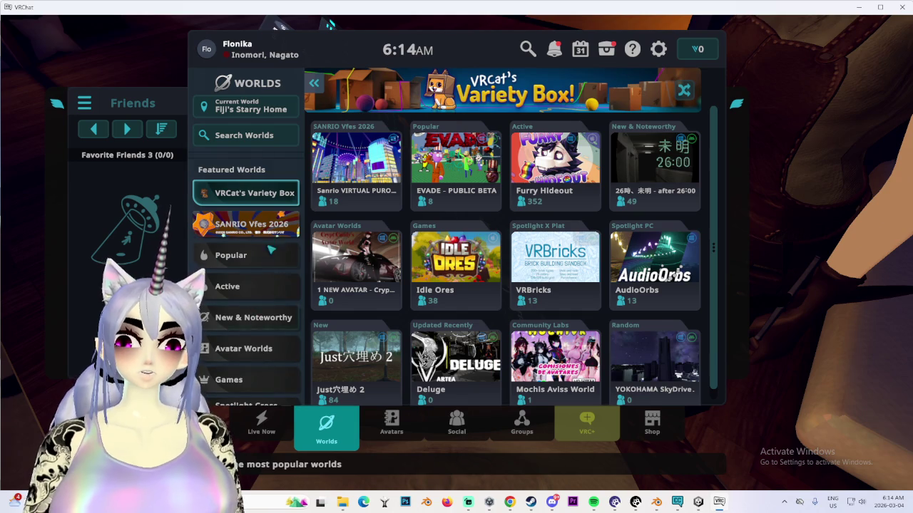
pyautogui.scroll(-3, 271, 250)
pyautogui.scroll(6, 263, 251)
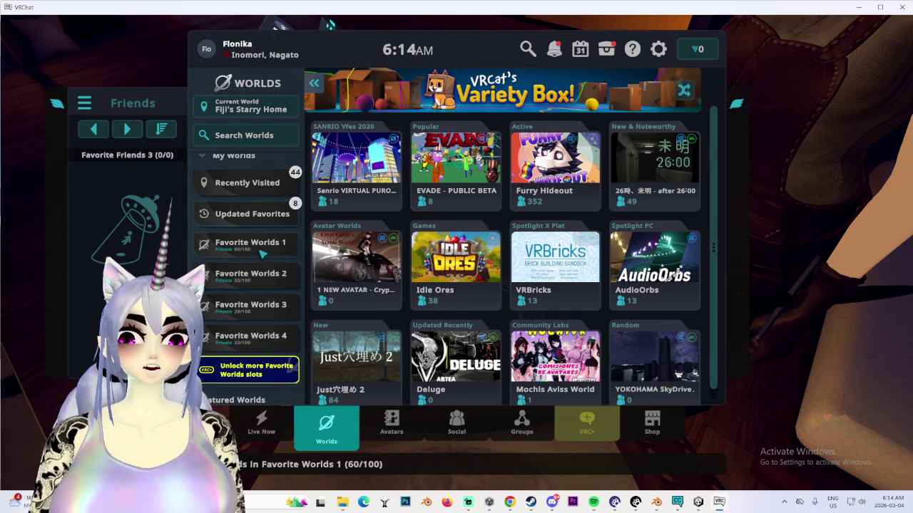
pyautogui.click(263, 253)
pyautogui.scroll(-5, 454, 334)
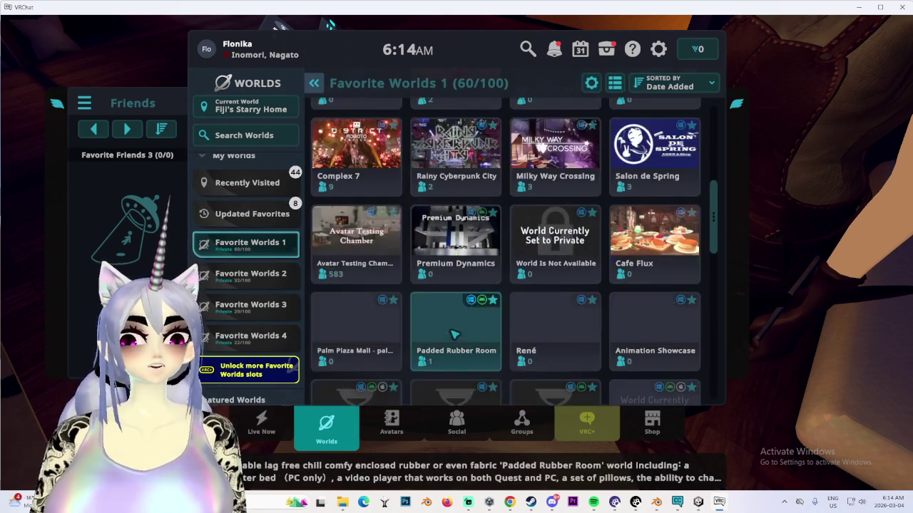
pyautogui.scroll(-4, 454, 334)
pyautogui.scroll(2, 401, 277)
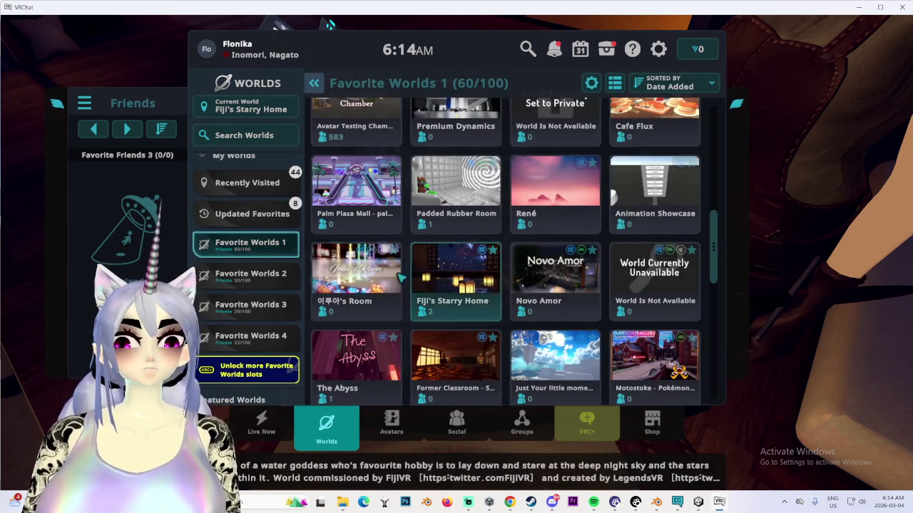
pyautogui.scroll(-4, 402, 277)
pyautogui.scroll(-1, 378, 270)
pyautogui.scroll(1, 382, 281)
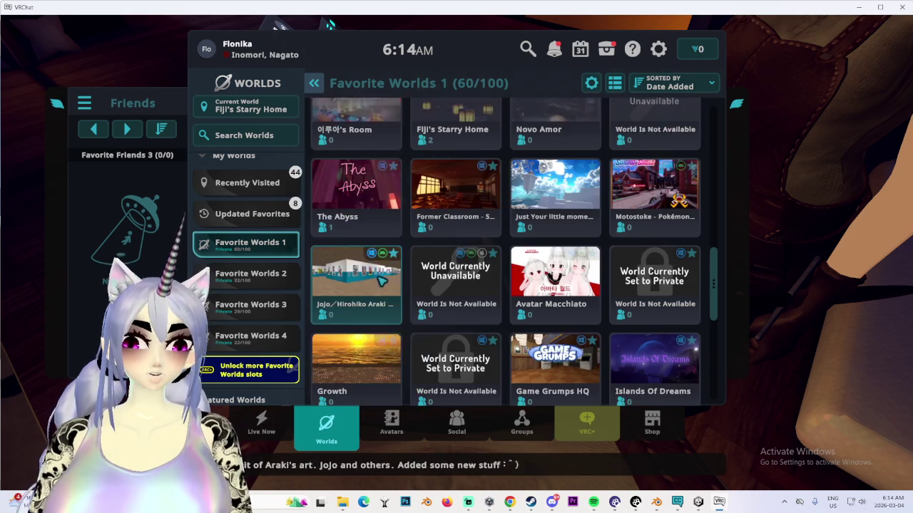
pyautogui.scroll(10, 381, 280)
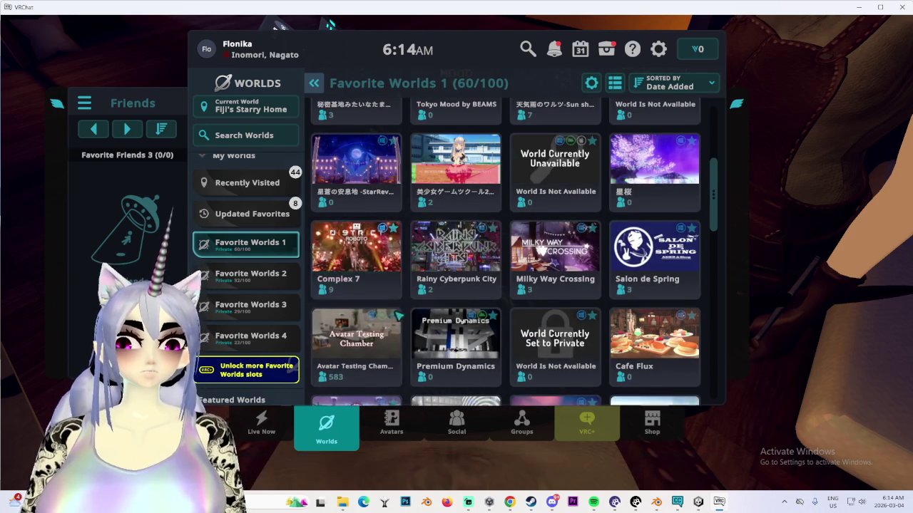
# Open Avatar Testing Chamber, create a new Invite+ instance, and join it.
pyautogui.click(371, 335)
pyautogui.click(236, 310)
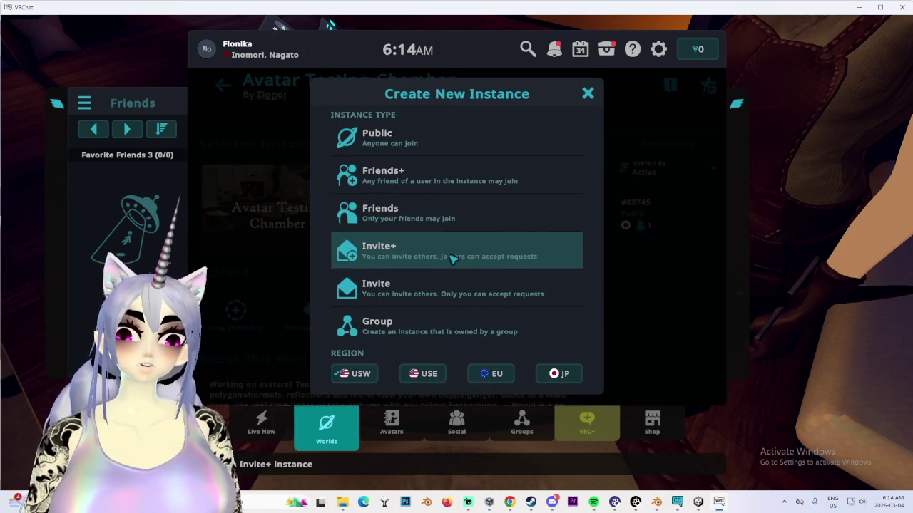
pyautogui.click(451, 258)
pyautogui.click(427, 265)
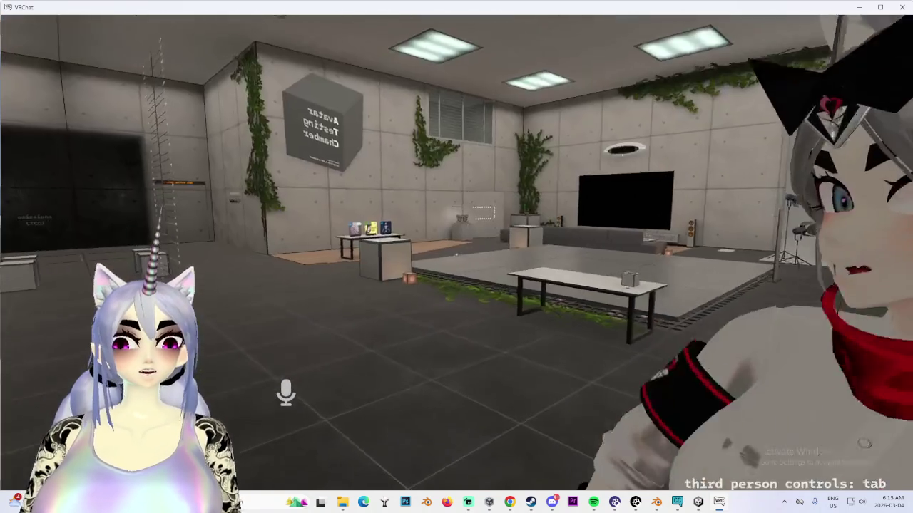
# Walk into the chamber, apply the uploaded MILLIE & BILLIE avatar, and view it in third person.
pyautogui.press('w')
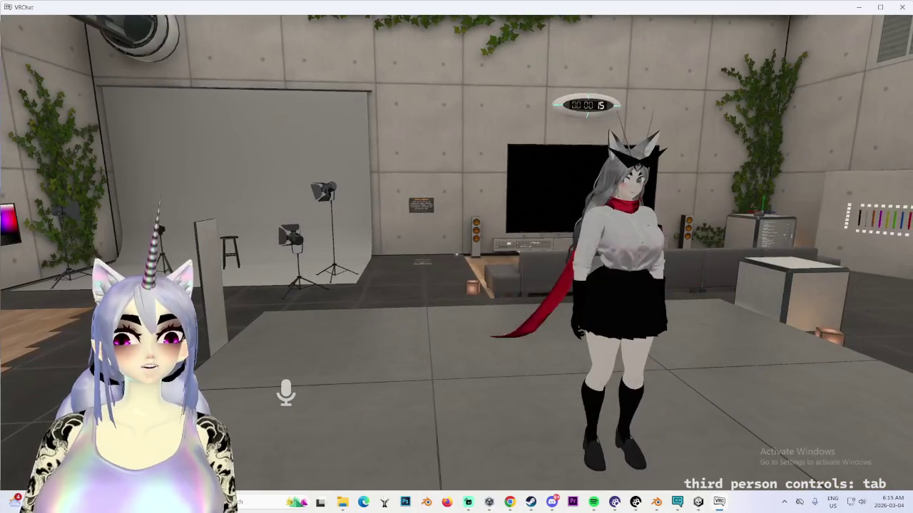
pyautogui.press('Escape')
pyautogui.click(530, 306)
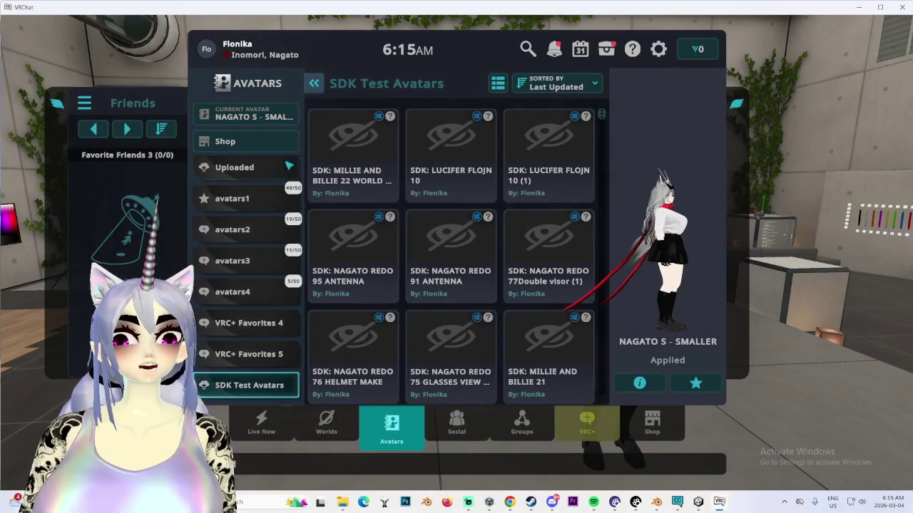
pyautogui.click(261, 172)
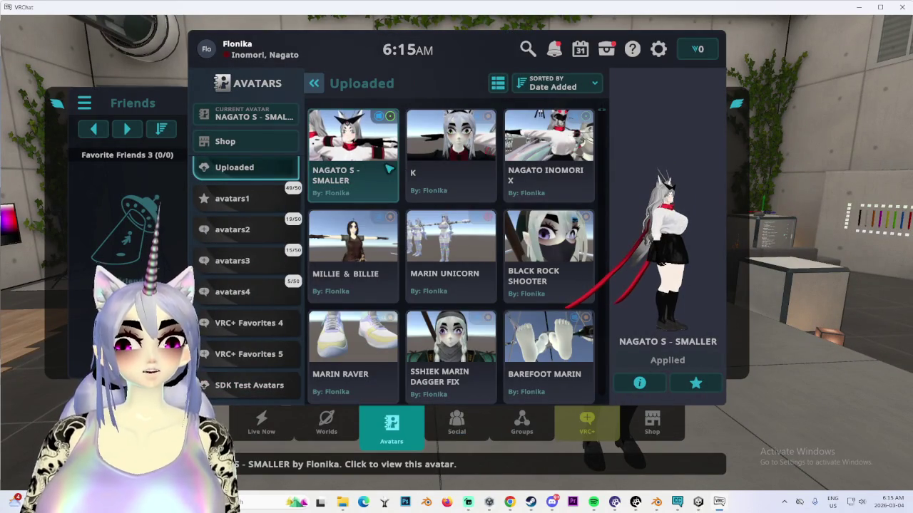
pyautogui.click(667, 360)
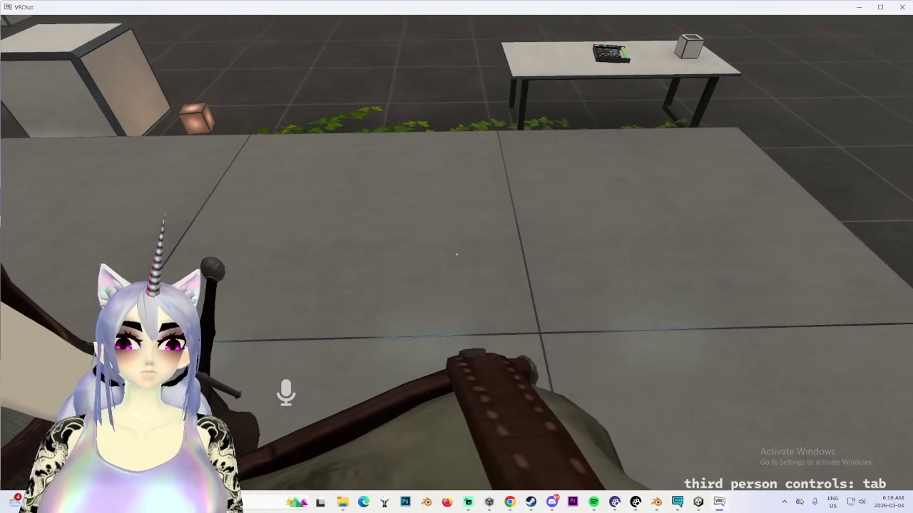
pyautogui.press('Tab')
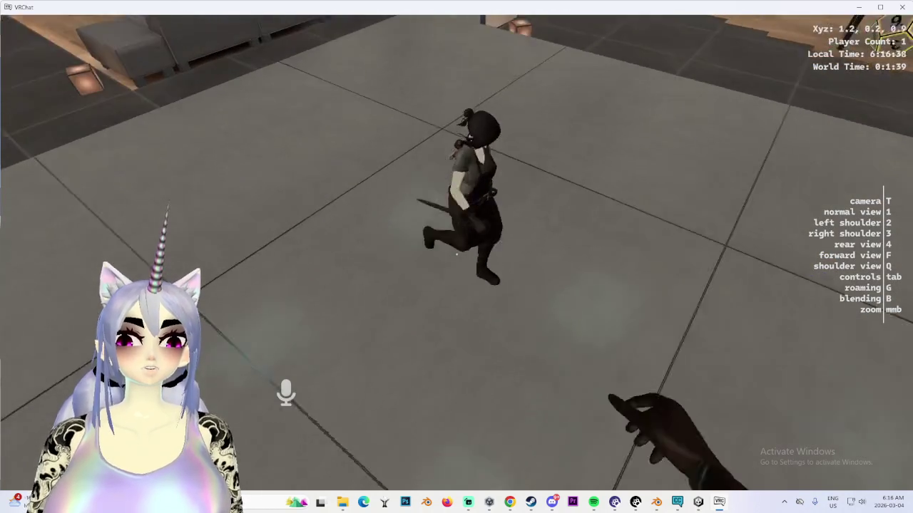
pyautogui.press('Escape')
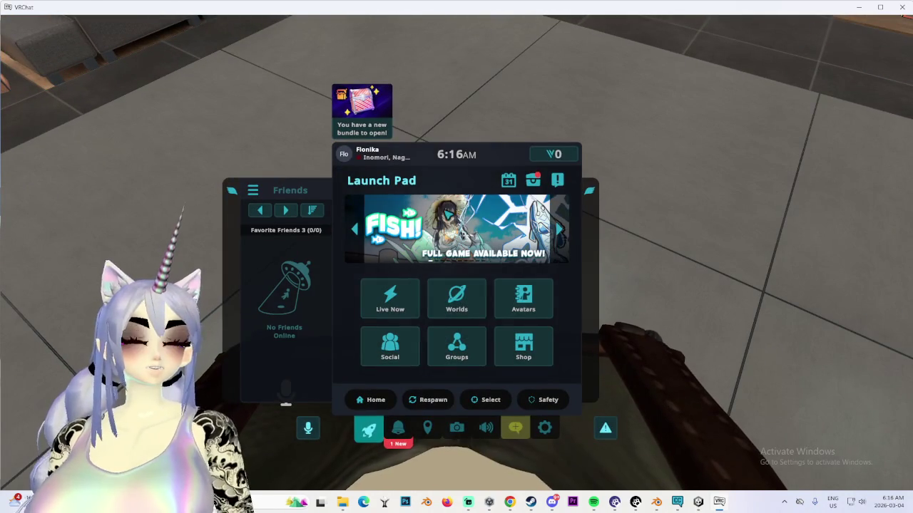
# Open StarReverie Rest from Favorite Worlds 1 and join a new Invite+ instance of it.
pyautogui.click(448, 306)
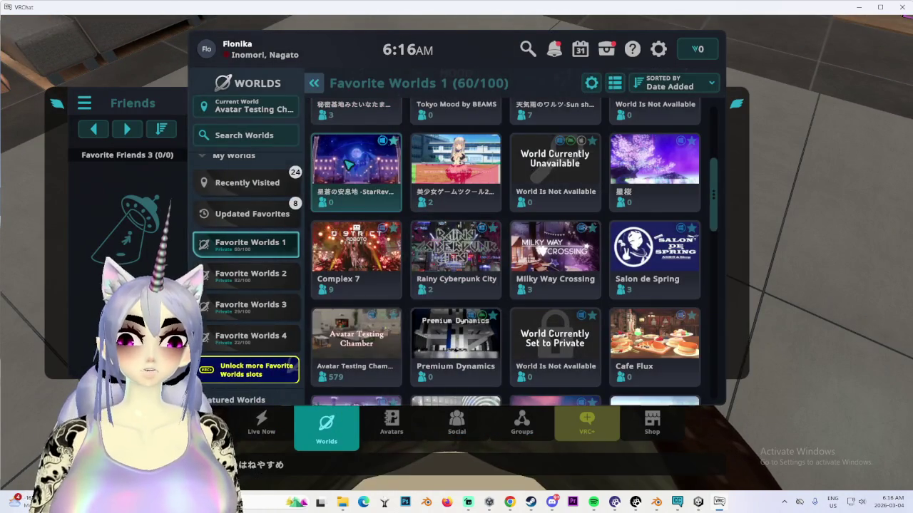
pyautogui.click(347, 165)
pyautogui.click(248, 325)
pyautogui.click(442, 261)
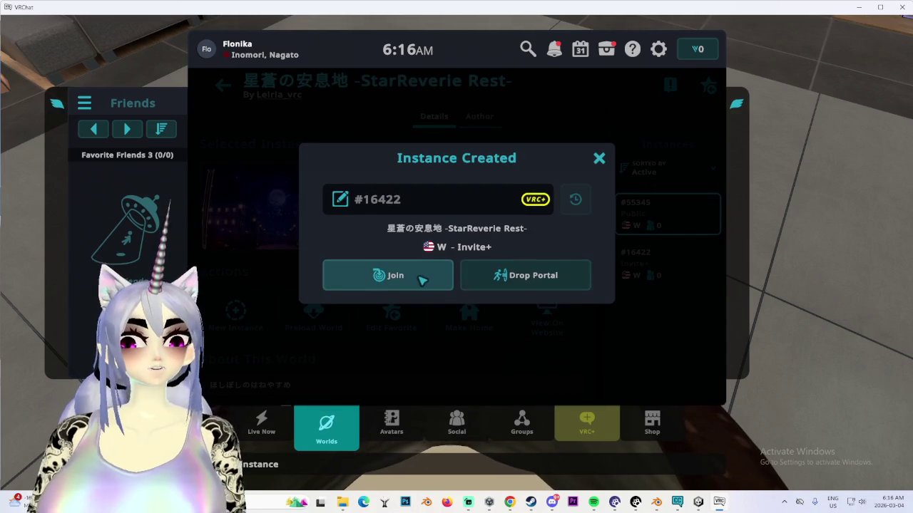
pyautogui.click(423, 269)
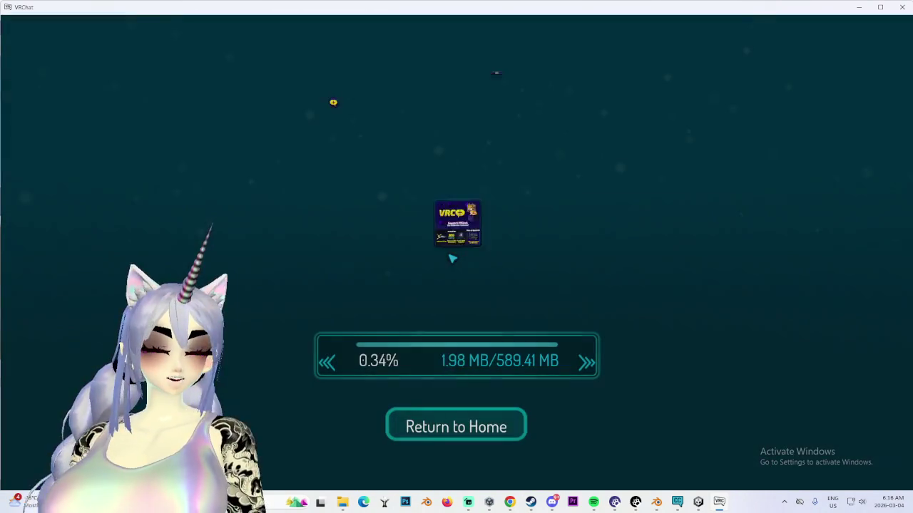
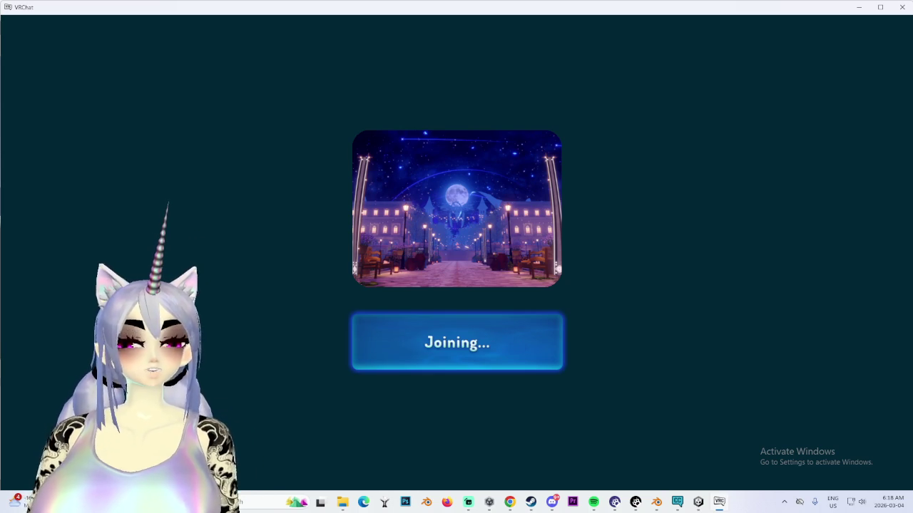
# Show the Windows volume mixer (system volume 57), then return to VRChat's main menu.
pyautogui.press('r')
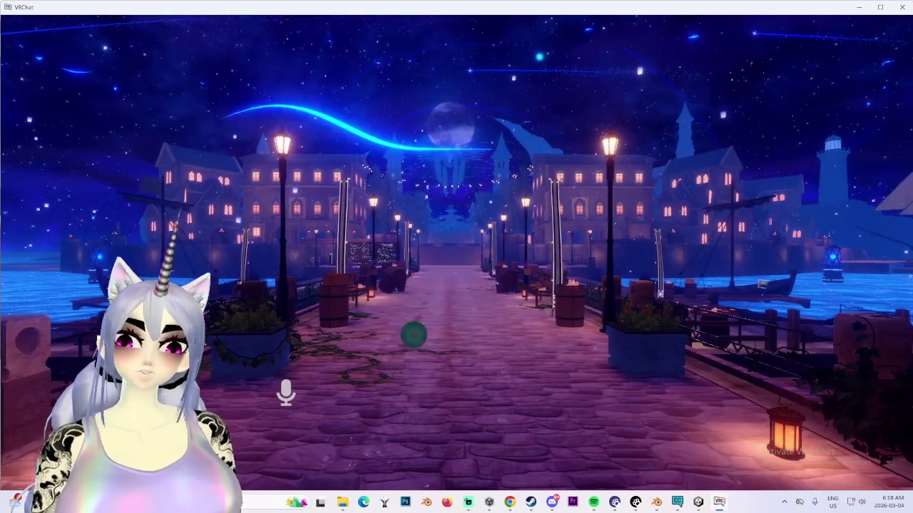
pyautogui.press('super')
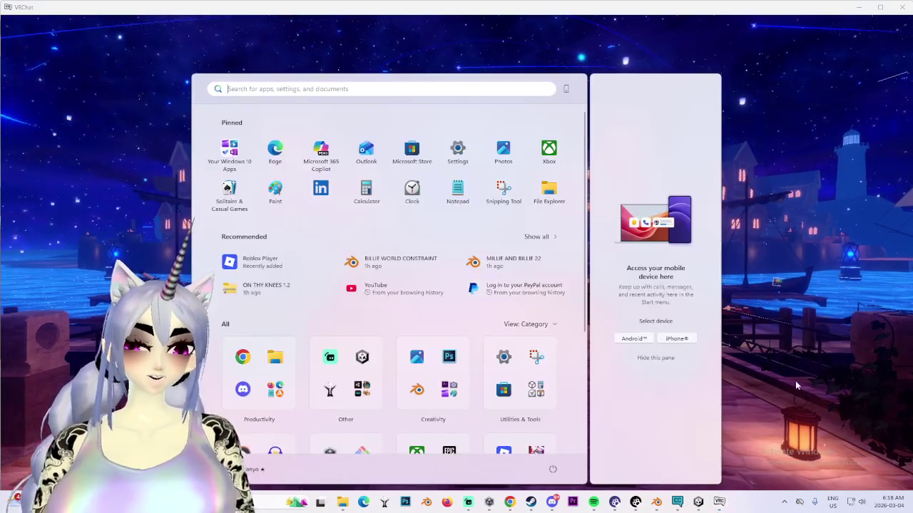
pyautogui.rightClick(861, 502)
pyautogui.click(856, 462)
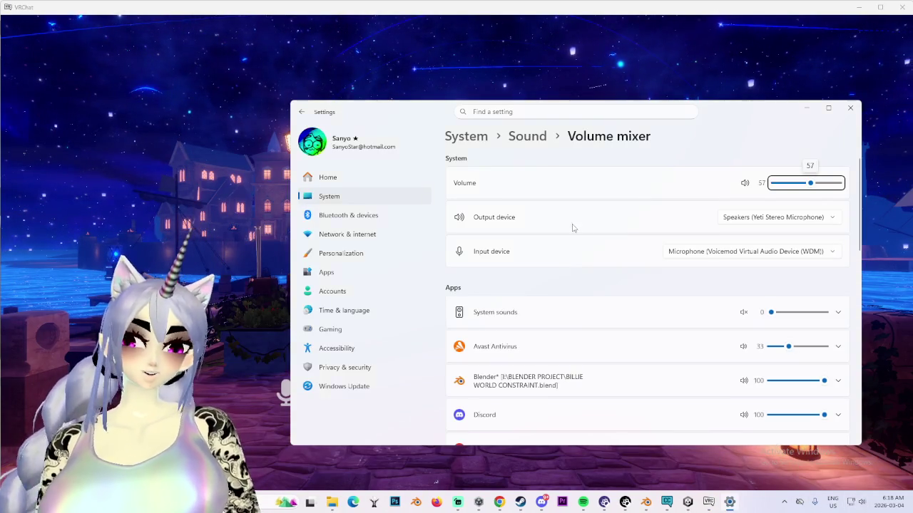
pyautogui.click(249, 329)
pyautogui.press('Escape')
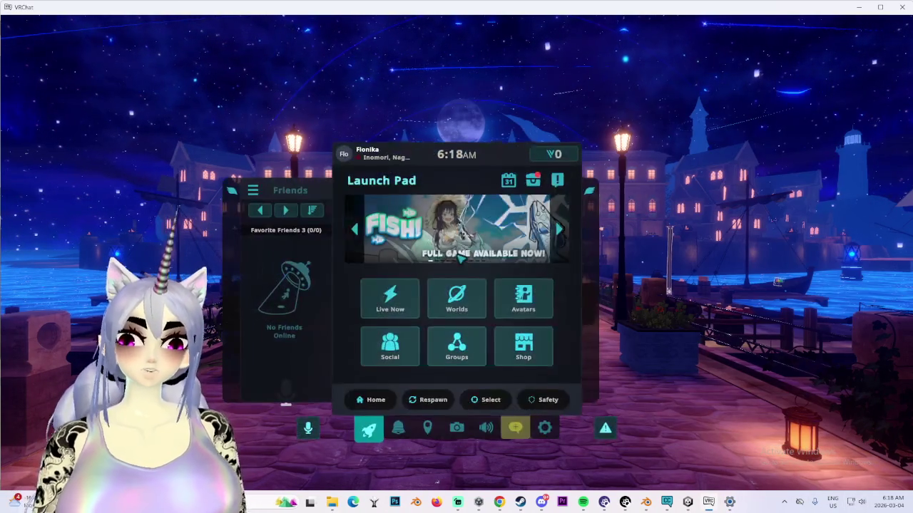
# Turn the World volume down from 40% in the Audio settings.
pyautogui.click(485, 428)
pyautogui.moveTo(459, 273); pyautogui.dragTo(407, 271)
pyautogui.press('Escape')
# Walk along the pier and spawn a personal mirror from the action menu's Tools.
pyautogui.press('w')
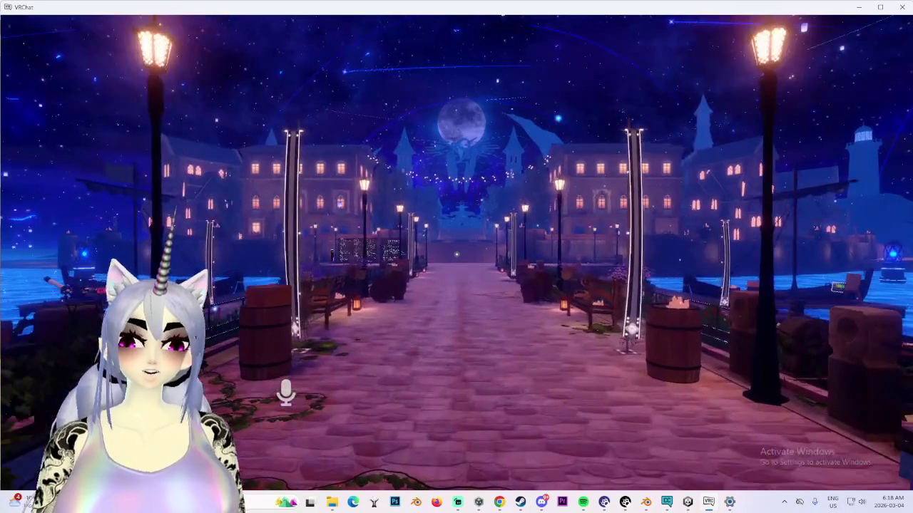
pyautogui.press('Escape')
pyautogui.press('Escape')
pyautogui.press('r')
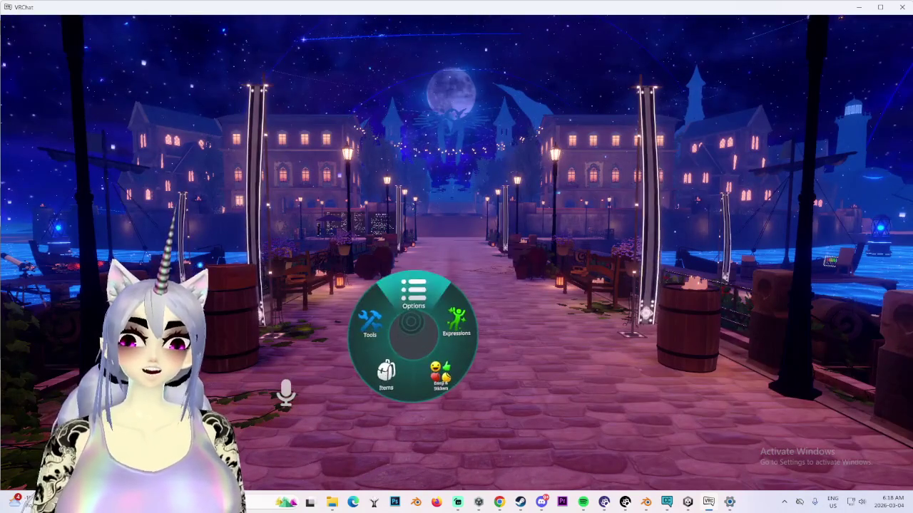
pyautogui.click(410, 314)
pyautogui.click(426, 324)
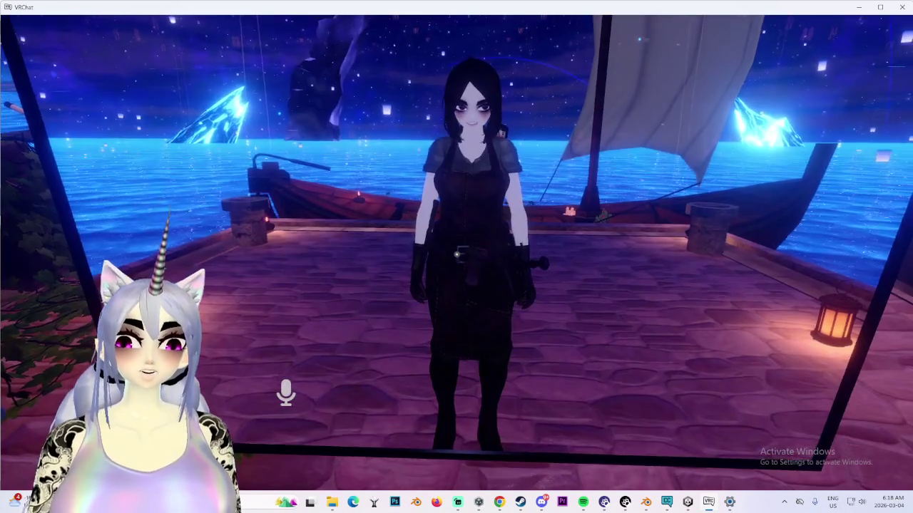
# Wear the first avatar from the SDK Test Avatars list.
pyautogui.press('super')
pyautogui.press('Escape')
pyautogui.press('Escape')
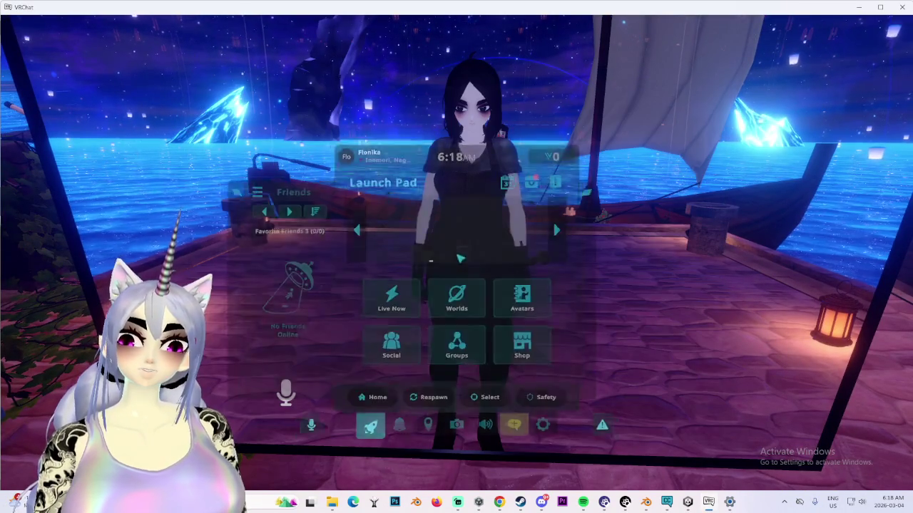
pyautogui.click(538, 295)
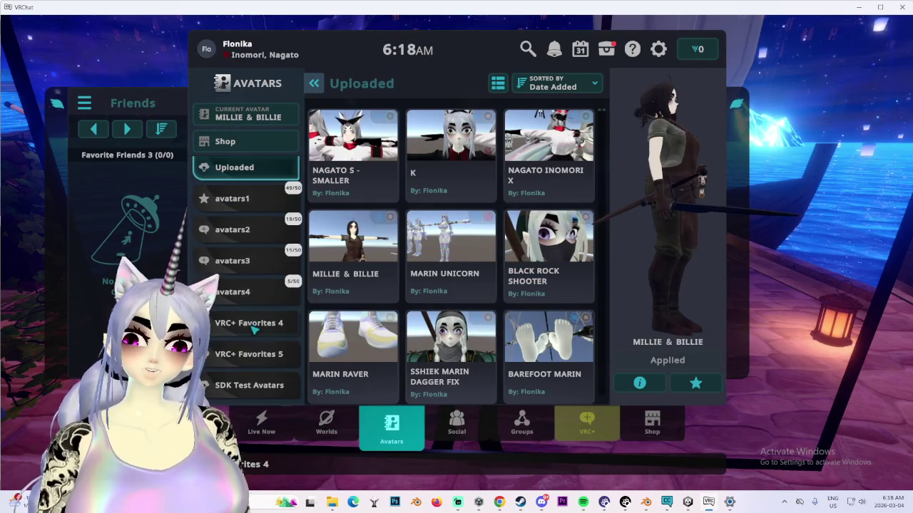
pyautogui.click(242, 385)
pyautogui.click(371, 141)
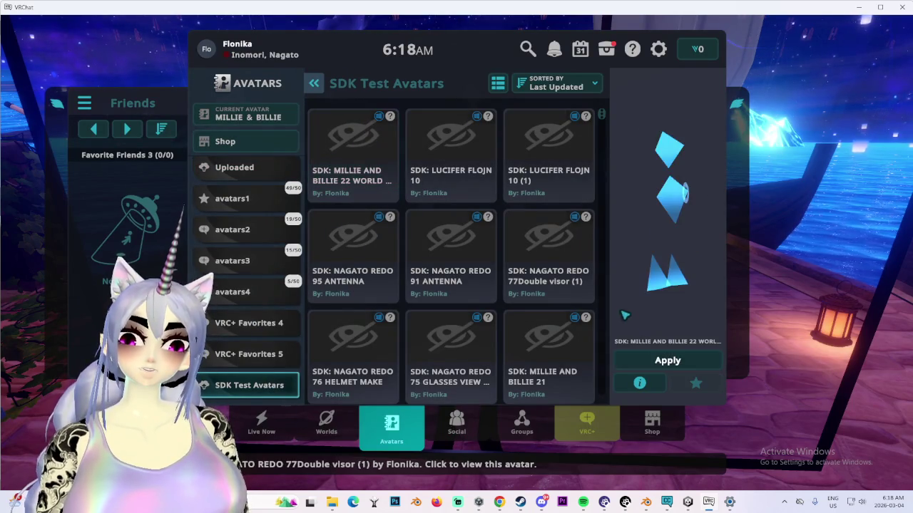
pyautogui.click(666, 365)
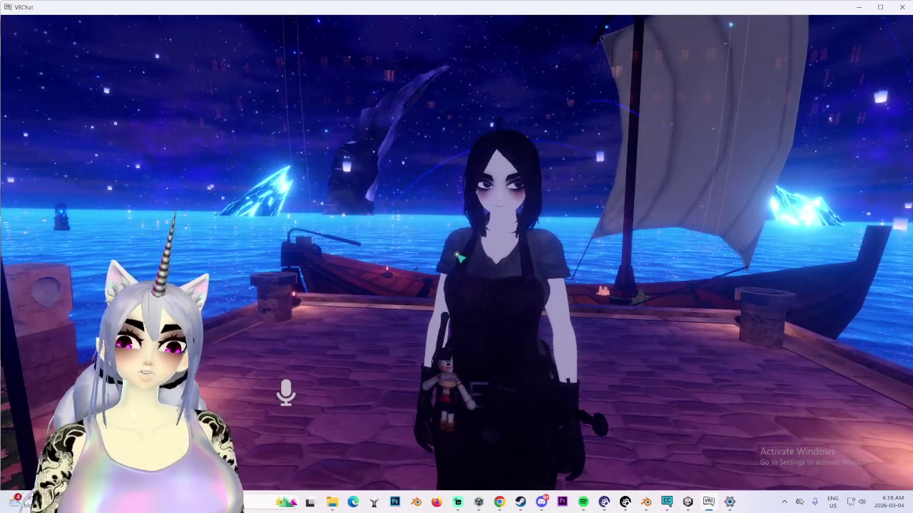
# Walk to the mirror and choose Hide Knife under Expressions > Weapons in the action menu.
pyautogui.press('w')
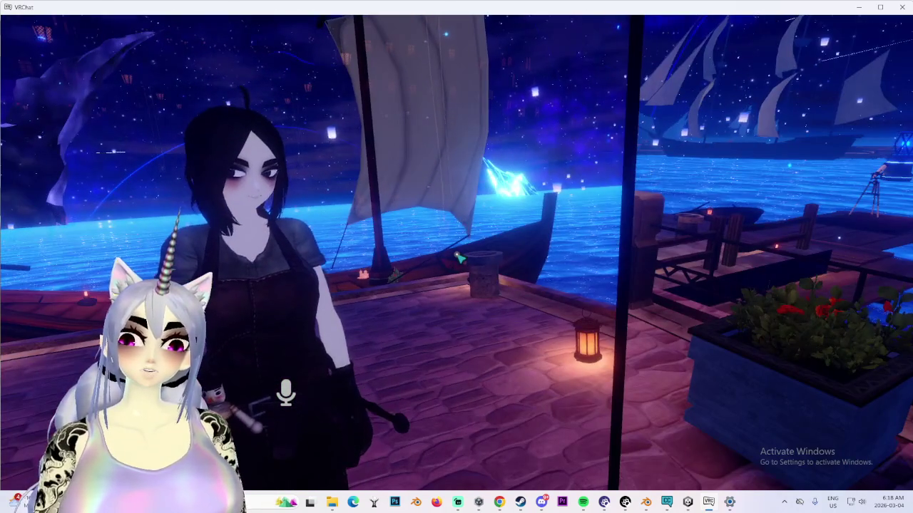
pyautogui.press('r')
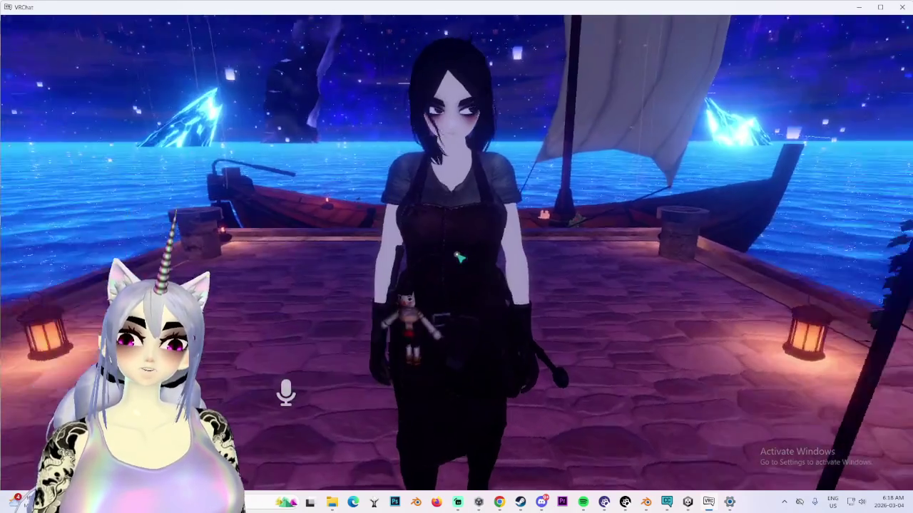
pyautogui.press('r')
pyautogui.click(460, 258)
pyautogui.click(460, 258)
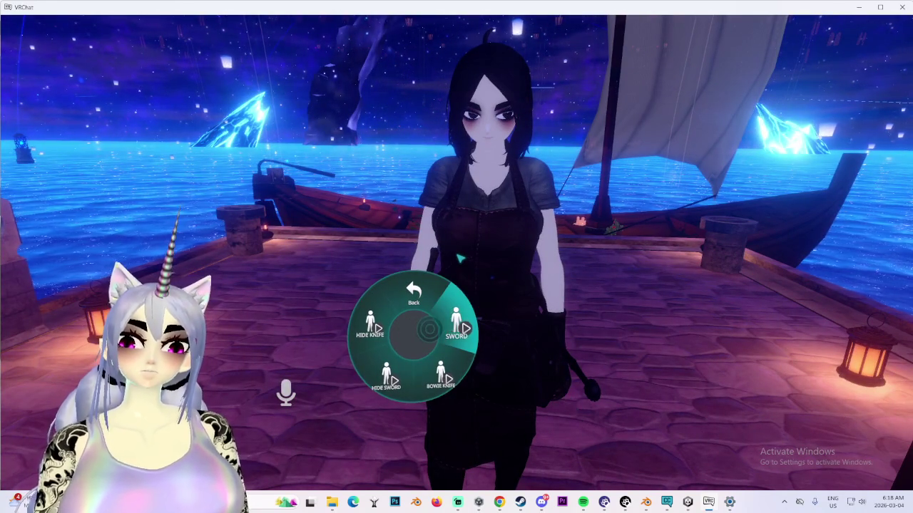
pyautogui.press('r')
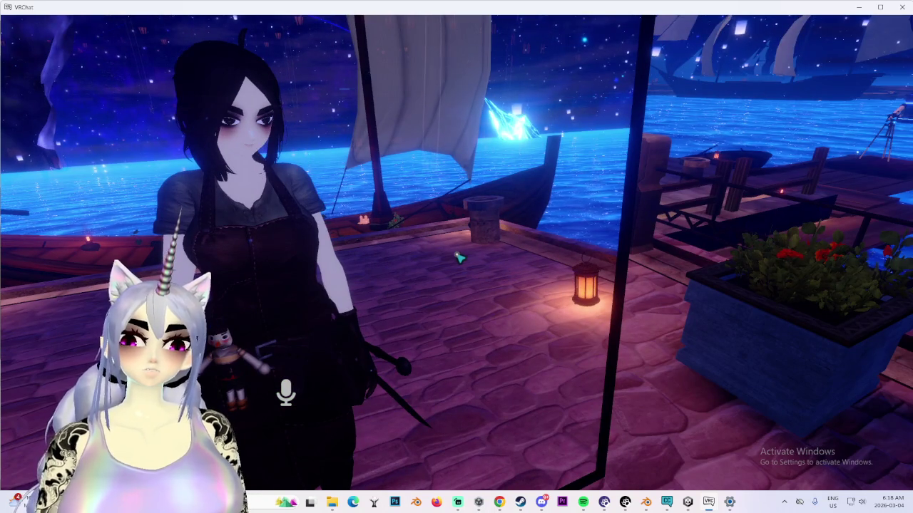
pyautogui.press('r')
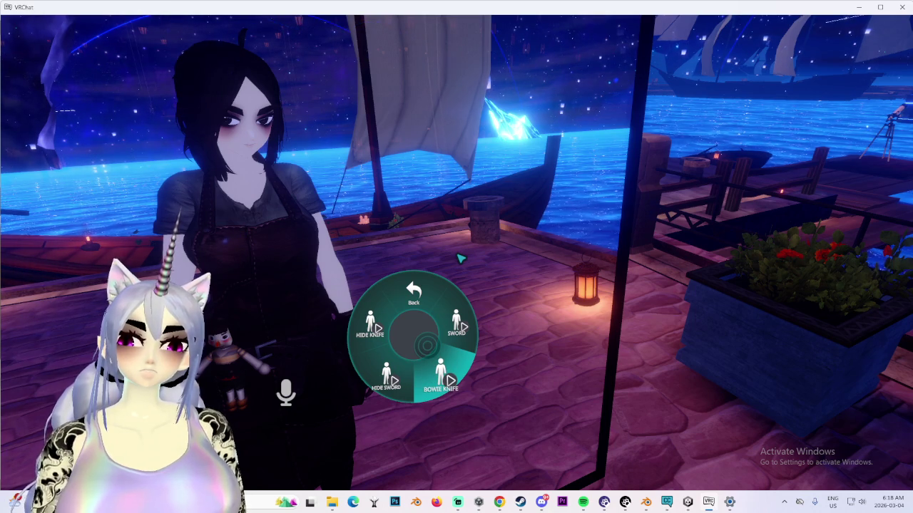
pyautogui.click(460, 258)
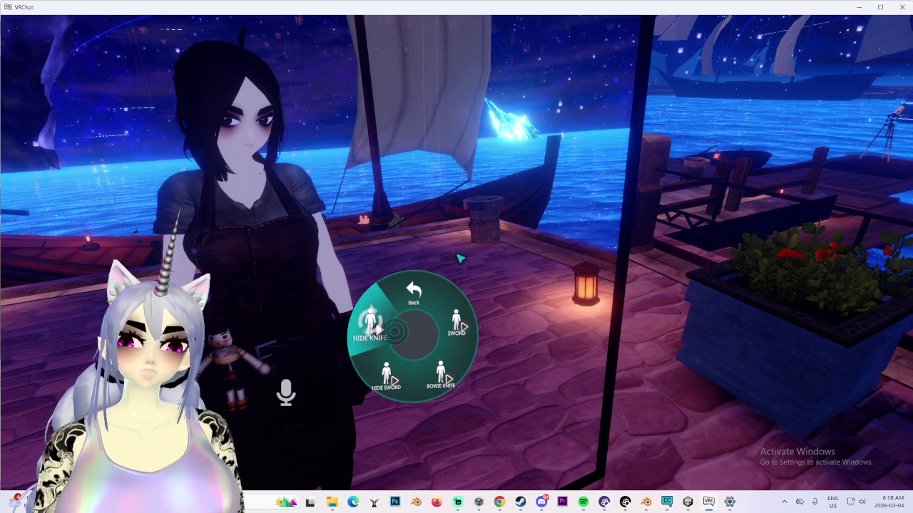
pyautogui.press('r')
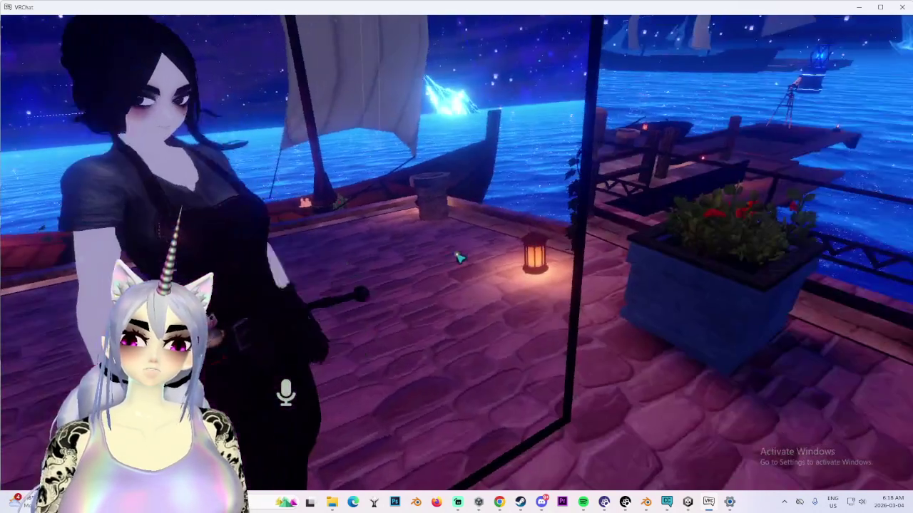
pyautogui.press('r')
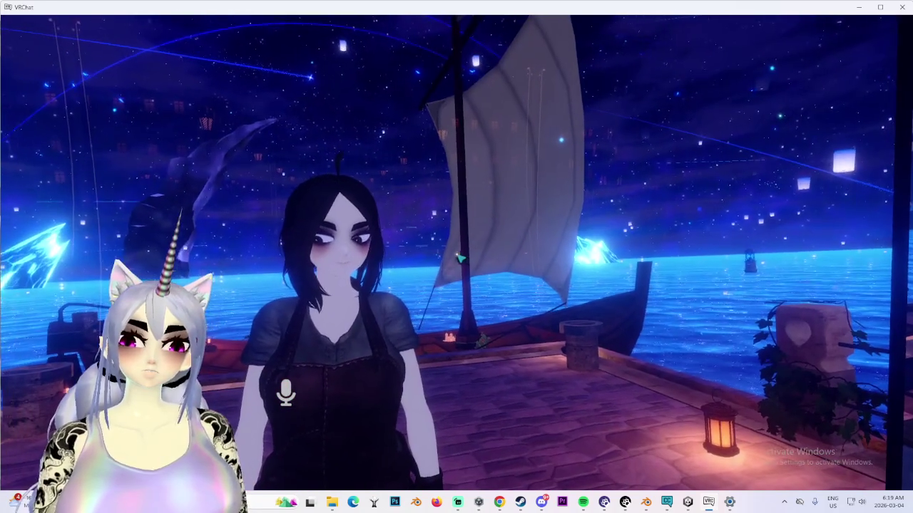
# Browse the BILLY expression options, then use the World Drop toggle to drop Billy.
pyautogui.press('r')
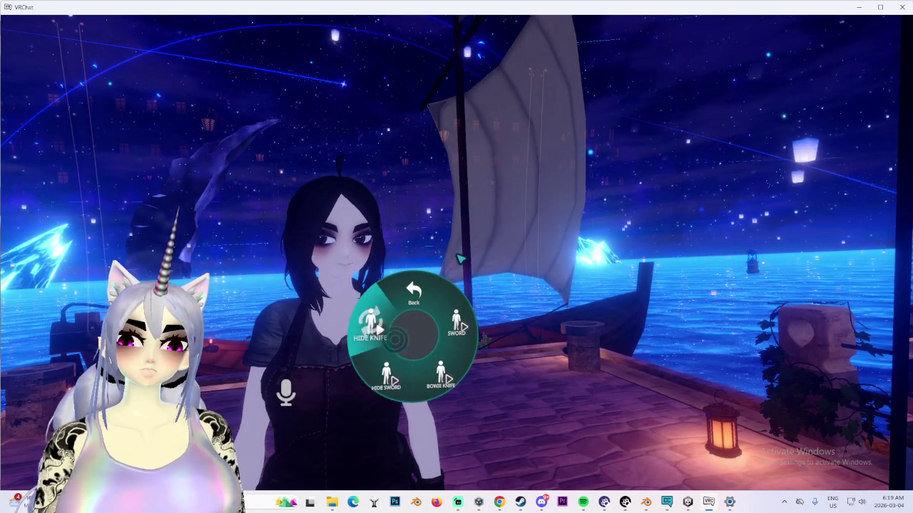
pyautogui.click(460, 259)
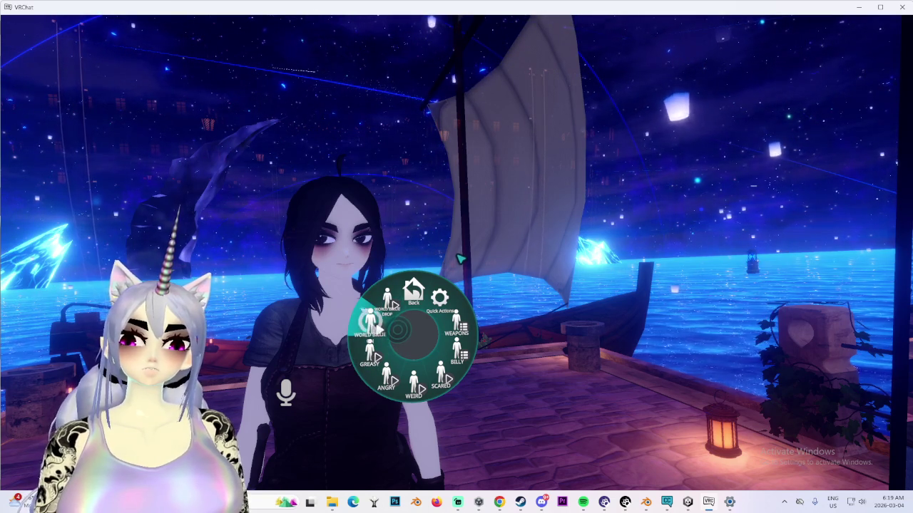
pyautogui.press('r')
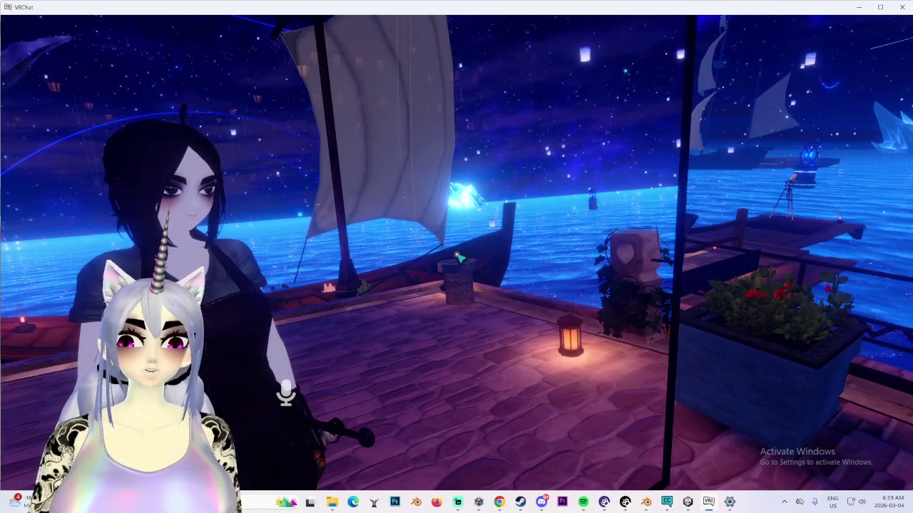
pyautogui.press('r')
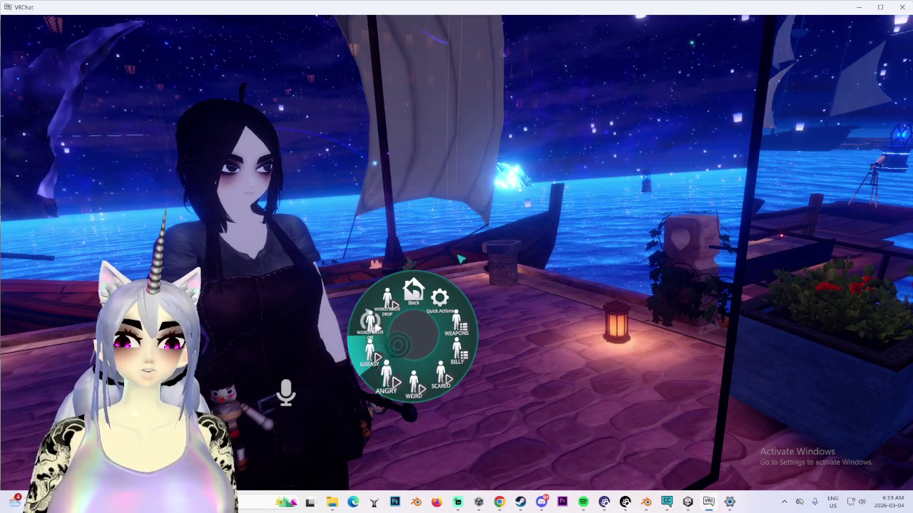
pyautogui.click(456, 352)
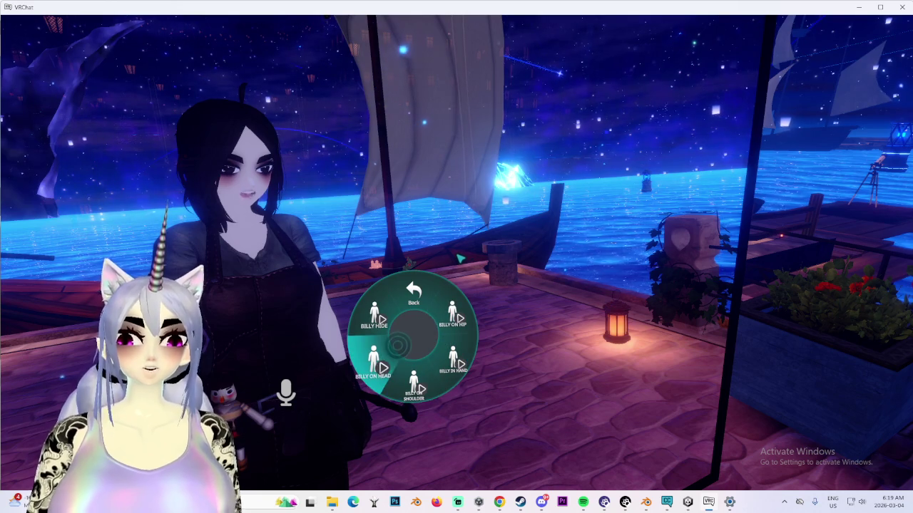
pyautogui.press('r')
pyautogui.press('r')
pyautogui.click(459, 260)
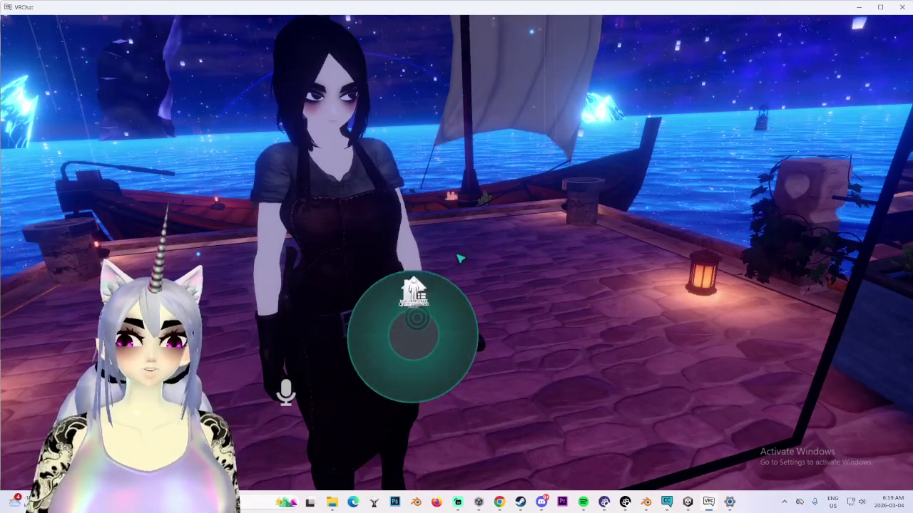
pyautogui.press('r')
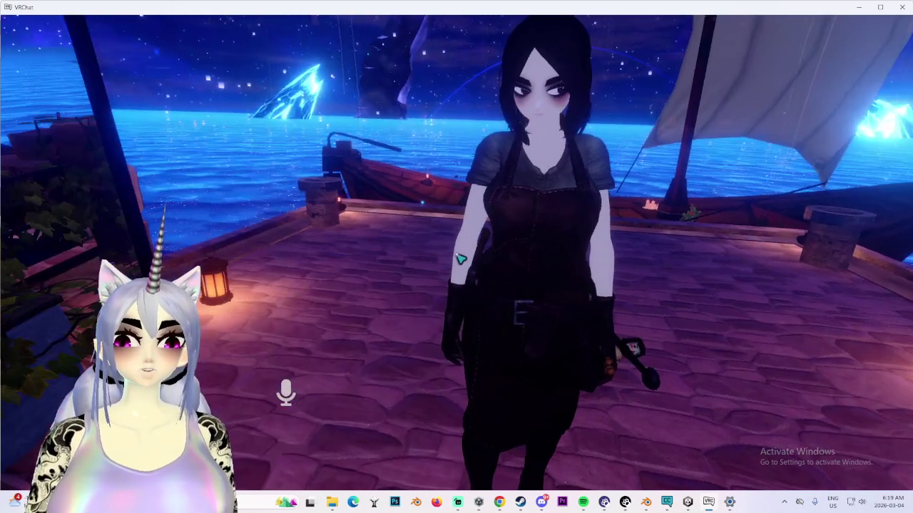
pyautogui.press('r')
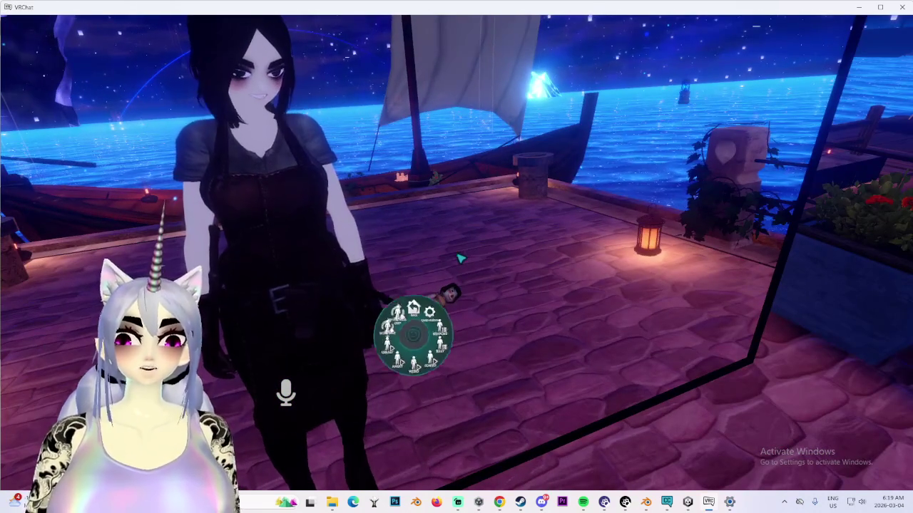
pyautogui.press('r')
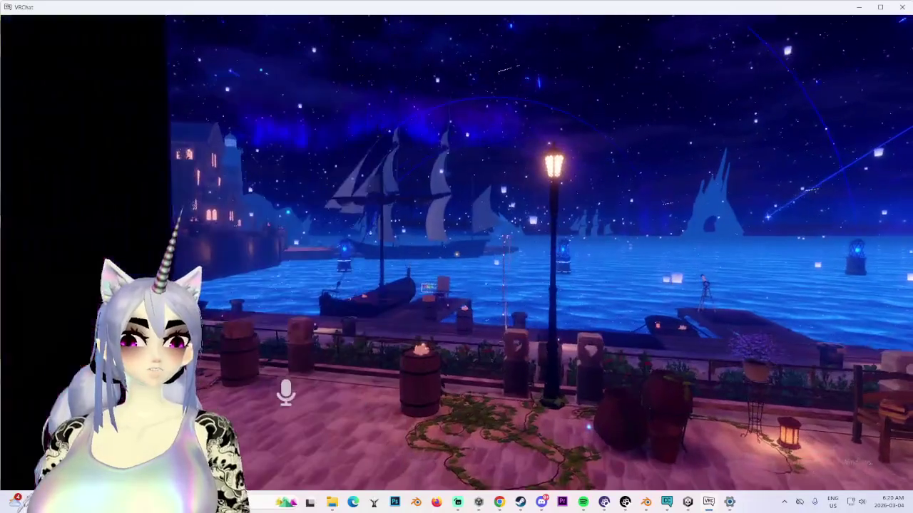
# Walk along the pier past the café to the notice board and up the ramp.
pyautogui.press('w')
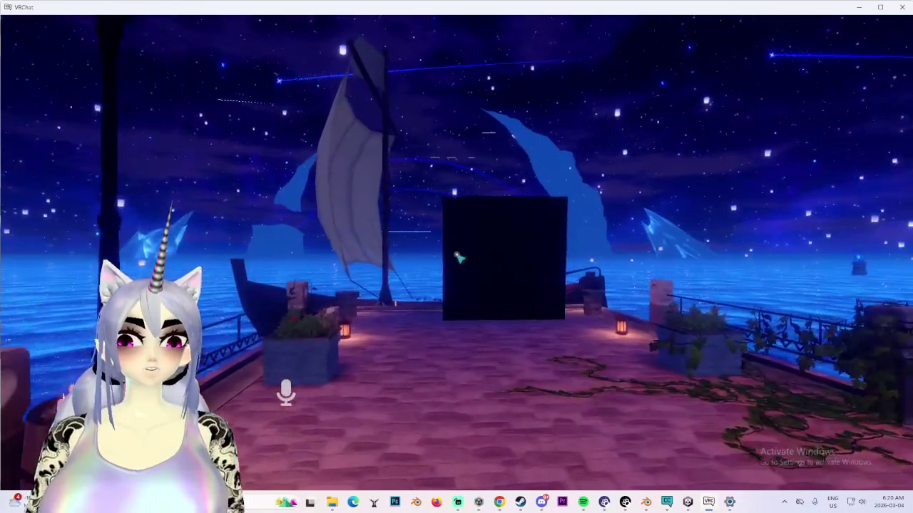
pyautogui.press('w')
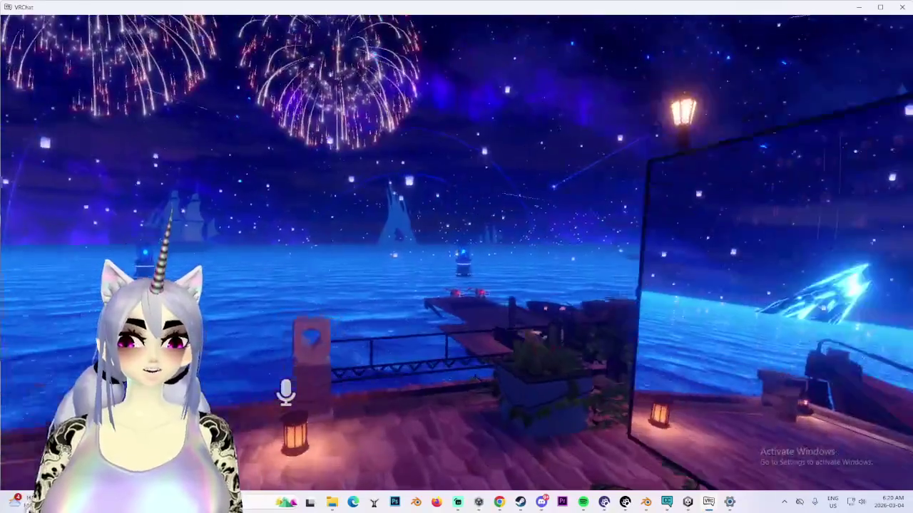
pyautogui.moveTo(460, 258)
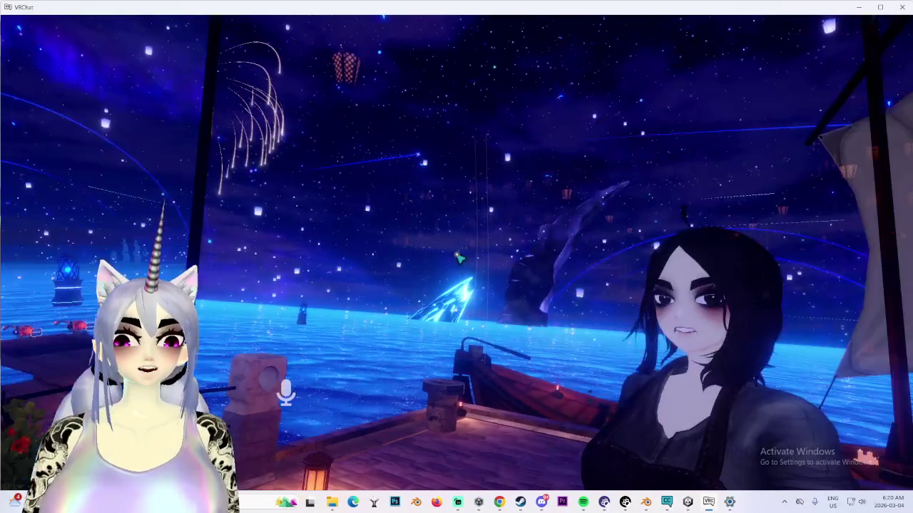
pyautogui.press('w')
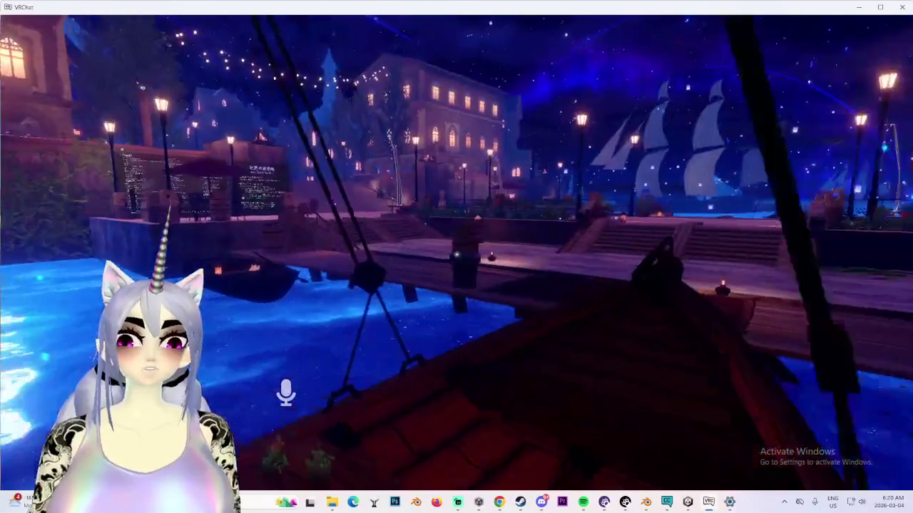
pyautogui.press('w')
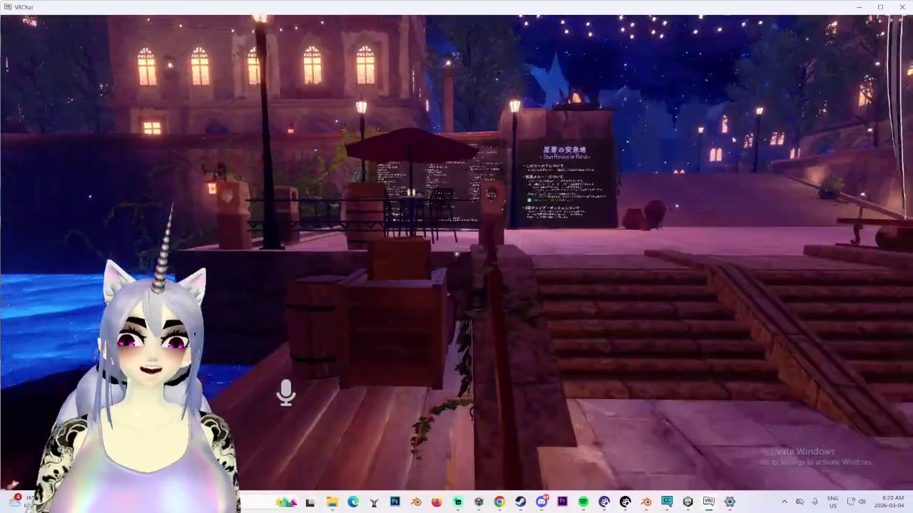
pyautogui.press('w')
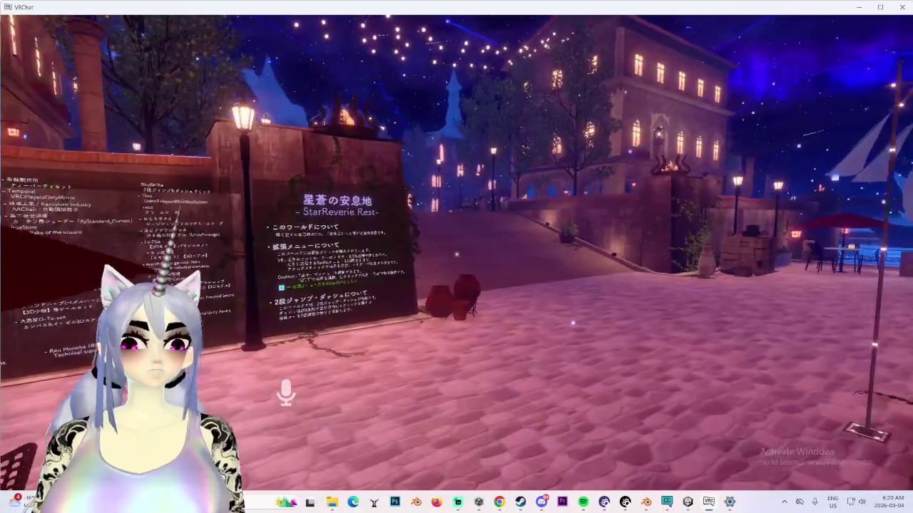
pyautogui.press('w')
pyautogui.press('w')
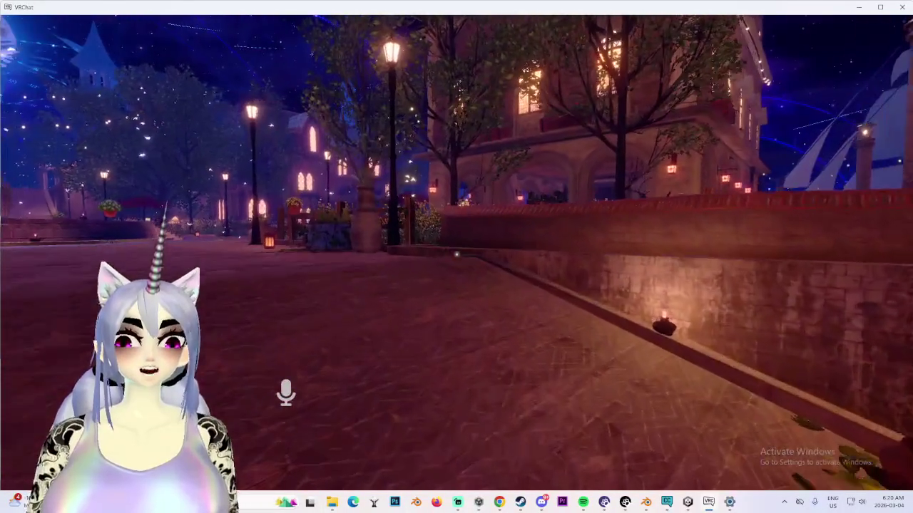
pyautogui.press('w')
# Turn past the town house and flower bed into the fountain plaza, then open the quick menu.
pyautogui.press('Left')
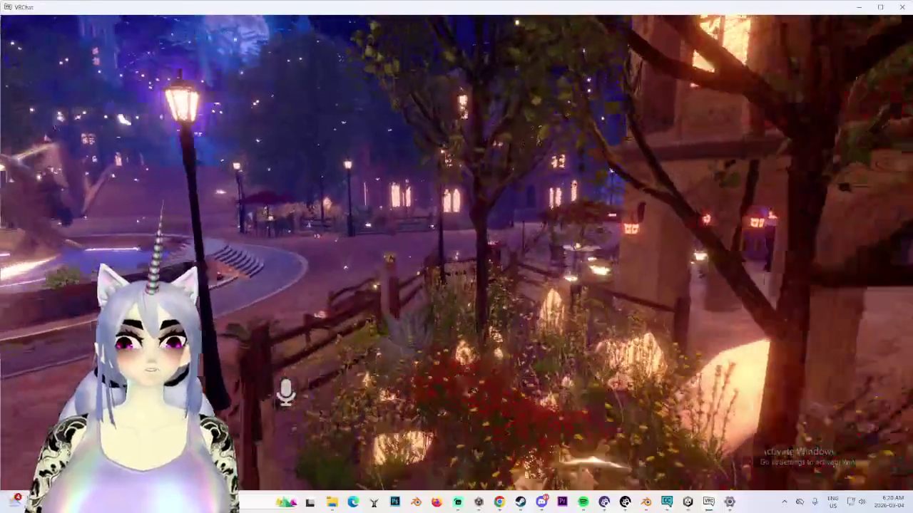
pyautogui.press('Left')
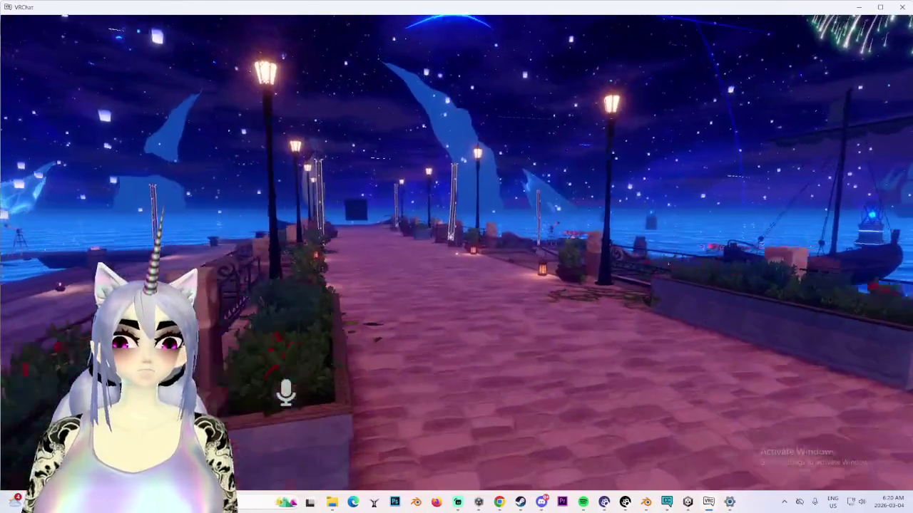
pyautogui.press('Right')
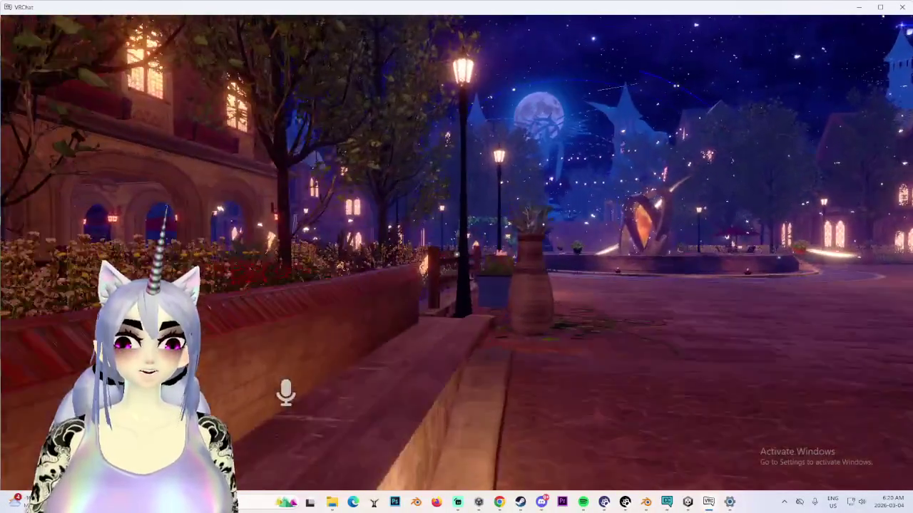
pyautogui.press('Left')
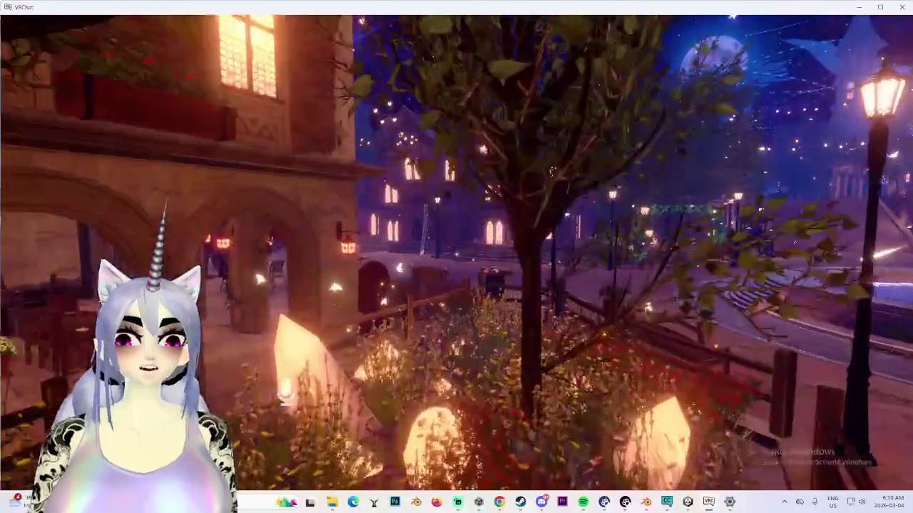
pyautogui.press('w')
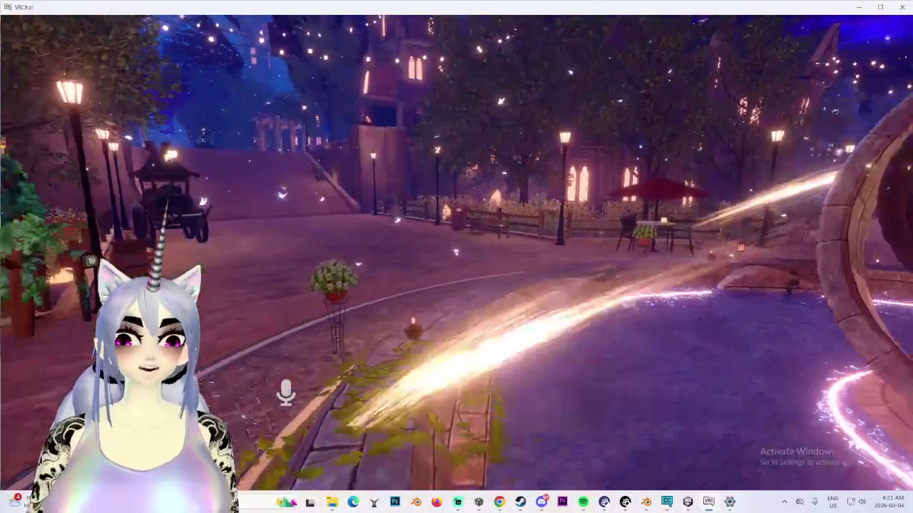
pyautogui.press('Left')
pyautogui.press('Left')
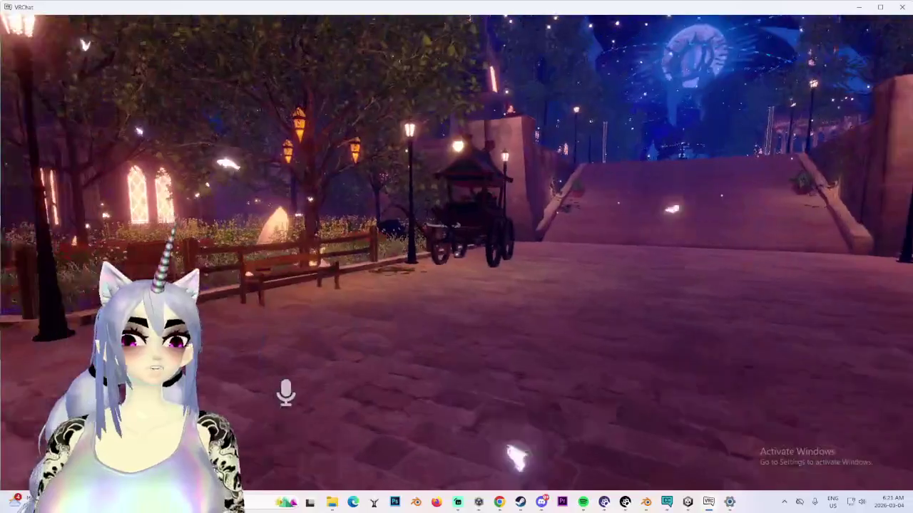
pyautogui.press('w')
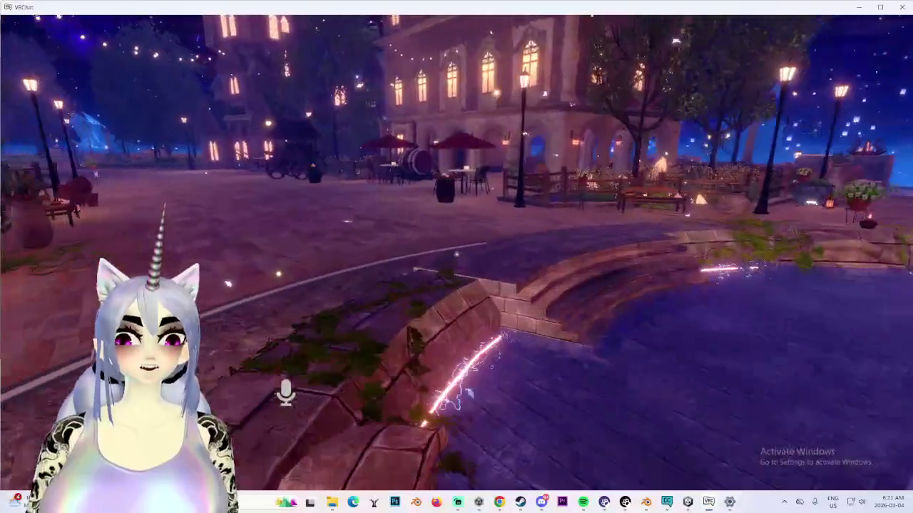
pyautogui.press('Right')
pyautogui.press('Left')
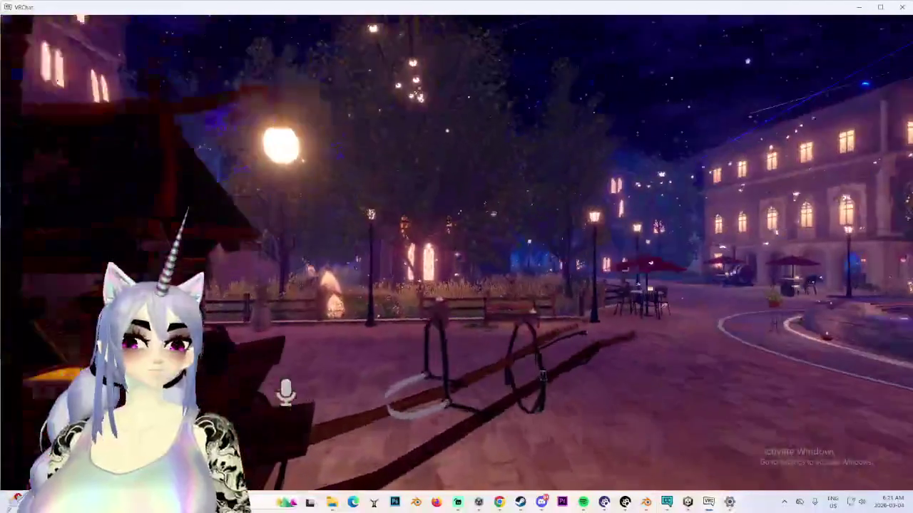
pyautogui.press('Escape')
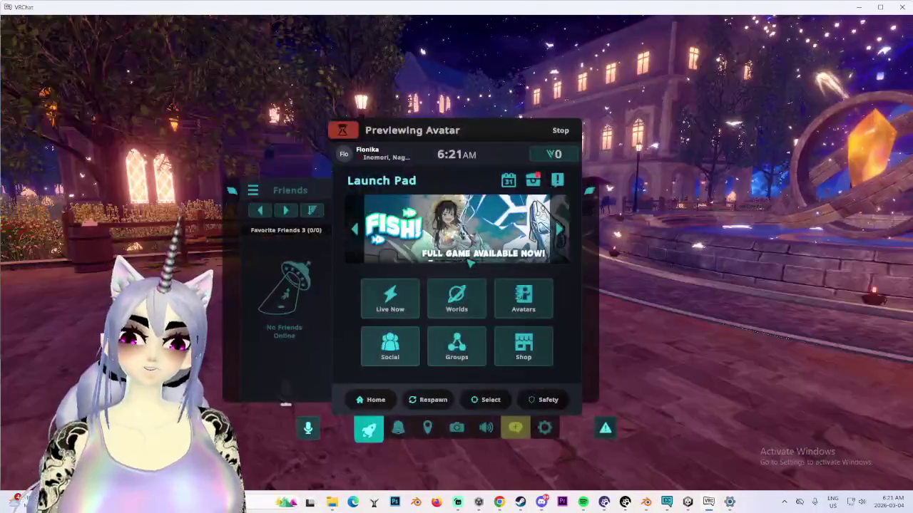
# Switch to the TRIPLE PEN LYNI? avatar from the avatars1 favourites list.
pyautogui.click(523, 295)
pyautogui.scroll(-5, 450, 286)
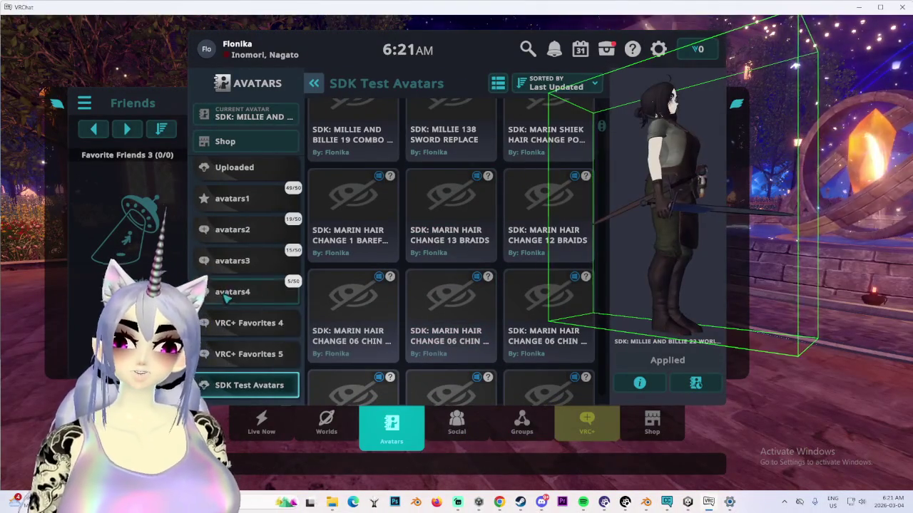
pyautogui.click(250, 275)
pyautogui.scroll(-3, 501, 298)
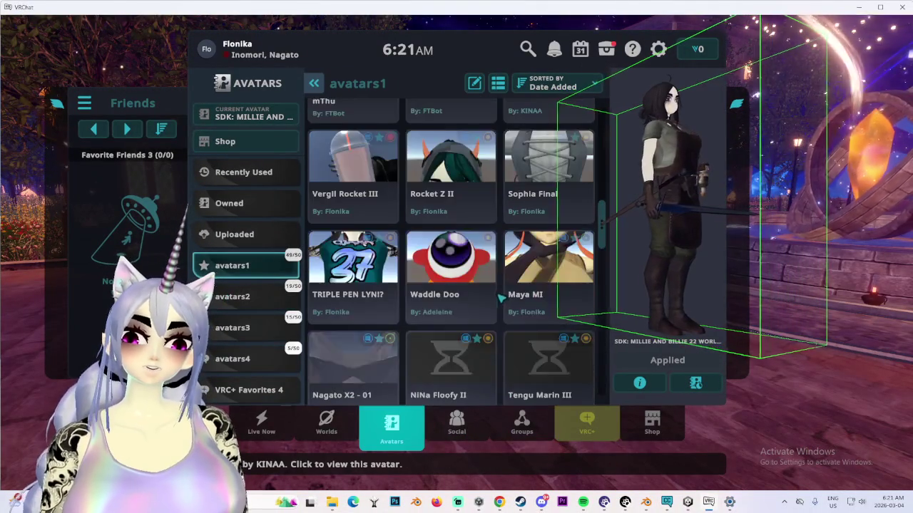
pyautogui.click(321, 286)
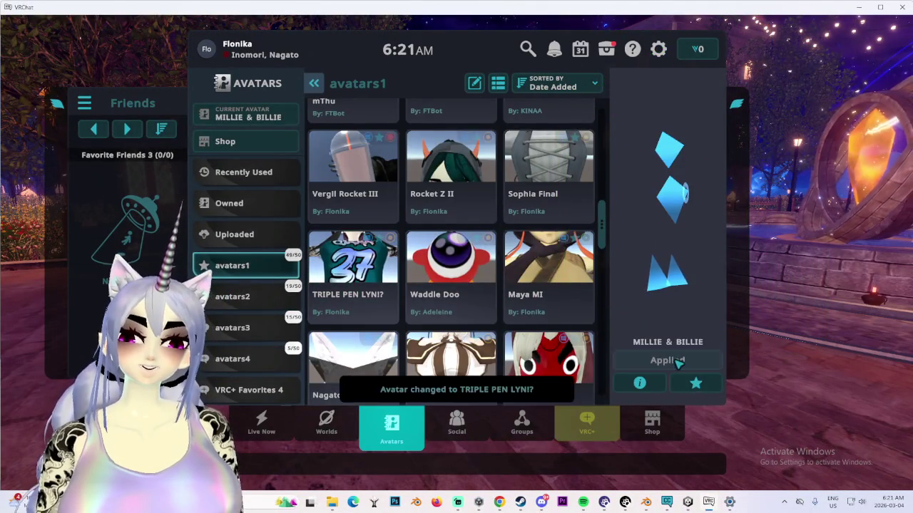
pyautogui.press('Escape')
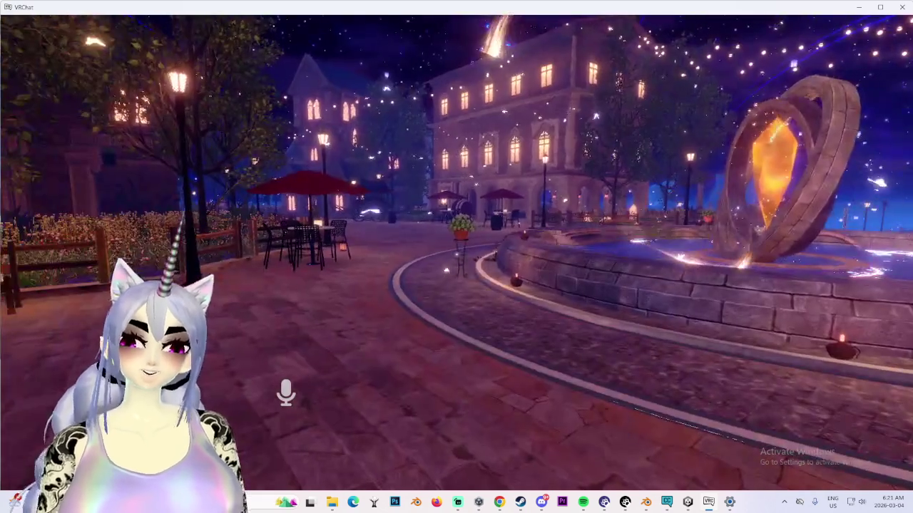
# Open the Mirror settings under the action menu's Options.
pyautogui.press('r')
pyautogui.click(413, 292)
pyautogui.click(449, 305)
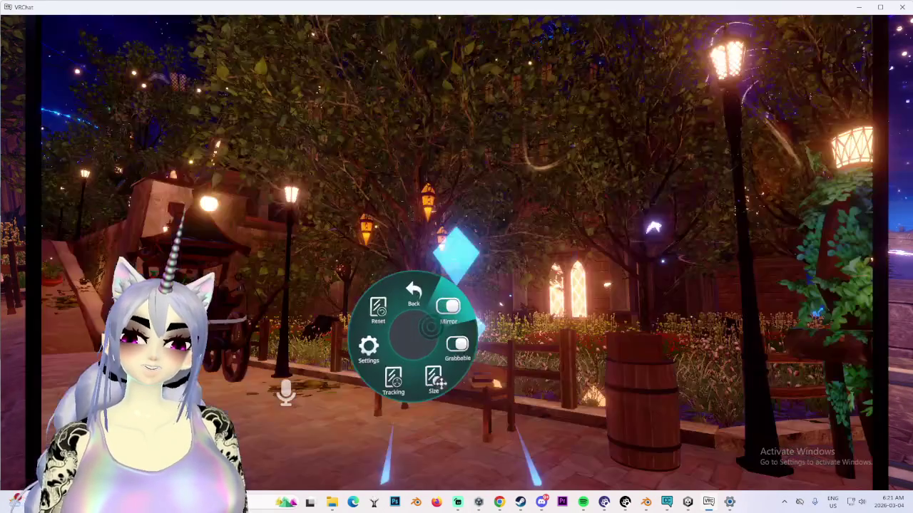
# Close the action menu, look at the other avatar close up and full-body, then open the Launch Pad.
pyautogui.press('r')
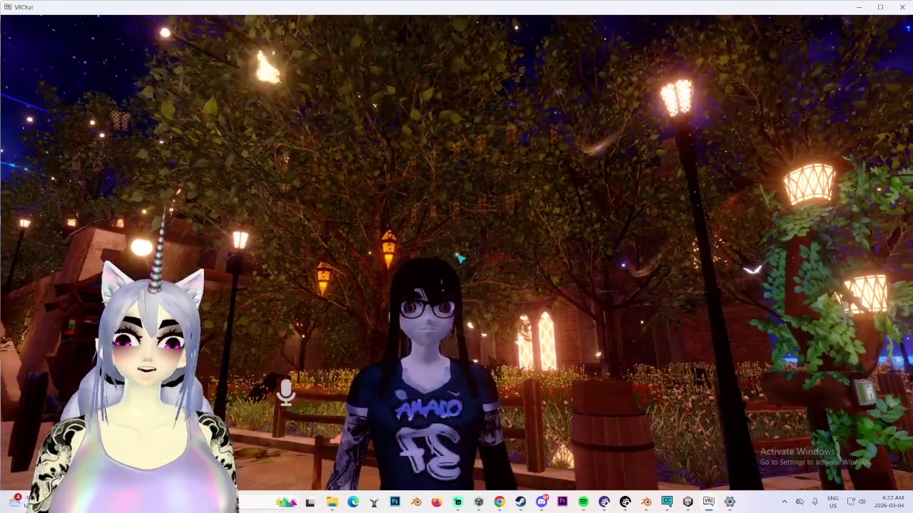
pyautogui.press('s')
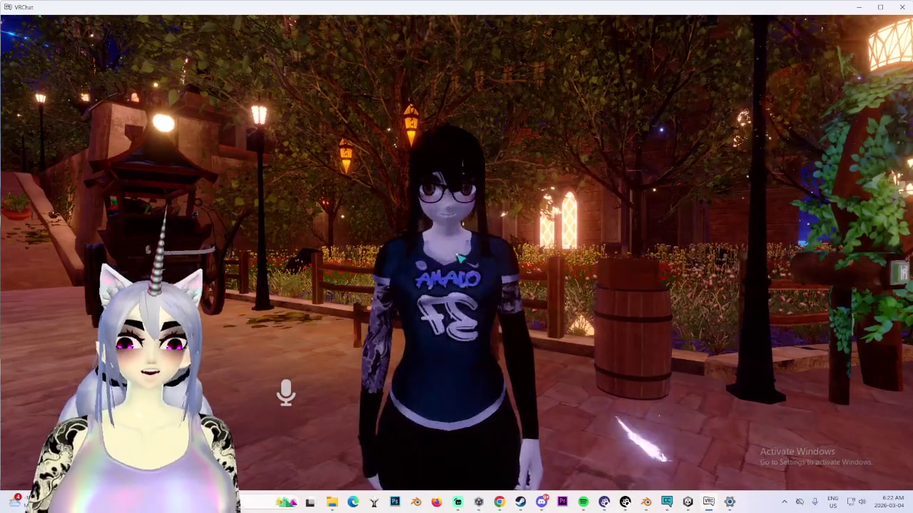
pyautogui.press('w')
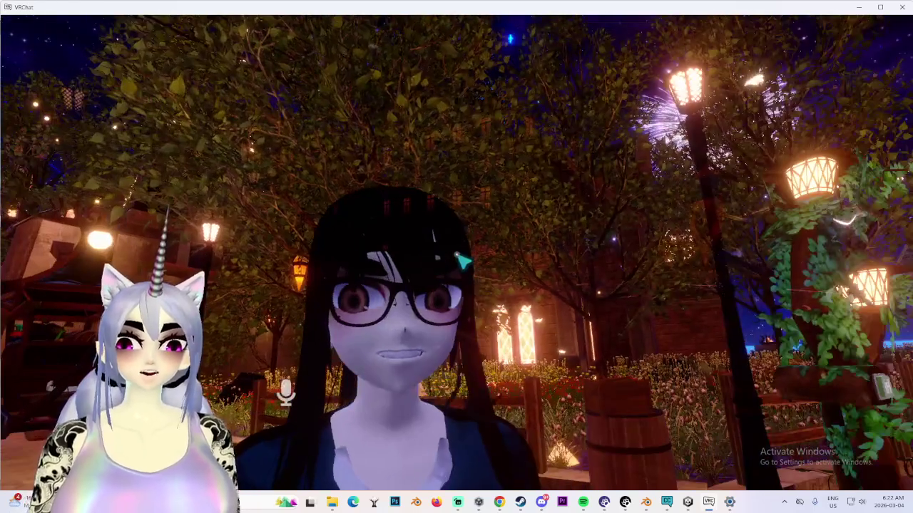
pyautogui.press('s')
pyautogui.moveTo(459, 258)
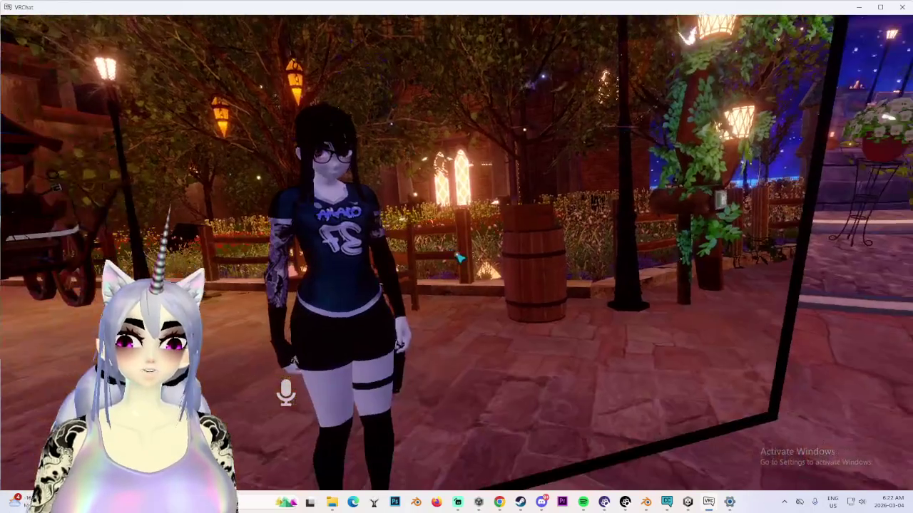
pyautogui.press('w')
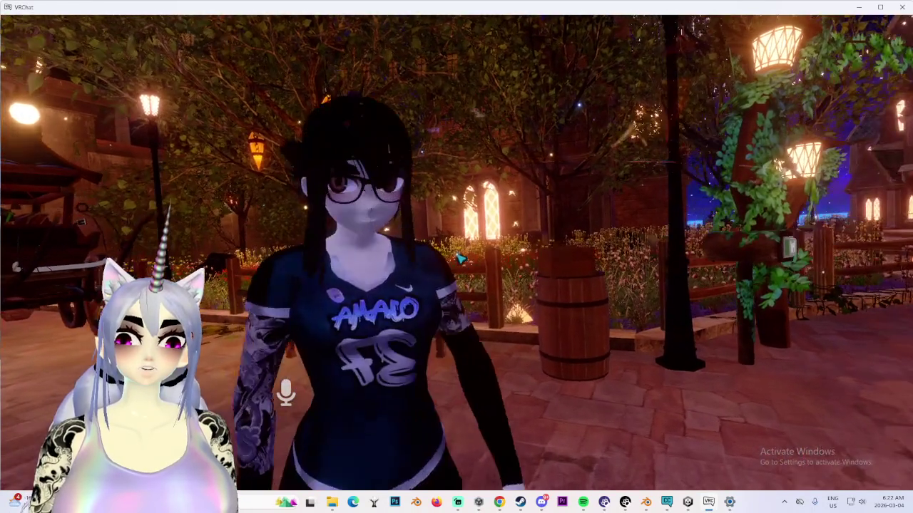
pyautogui.press('s')
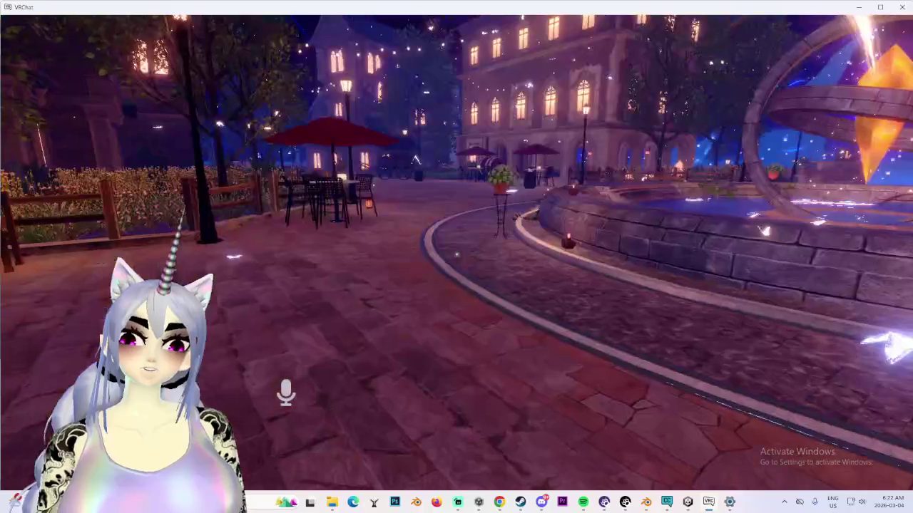
pyautogui.press('Escape')
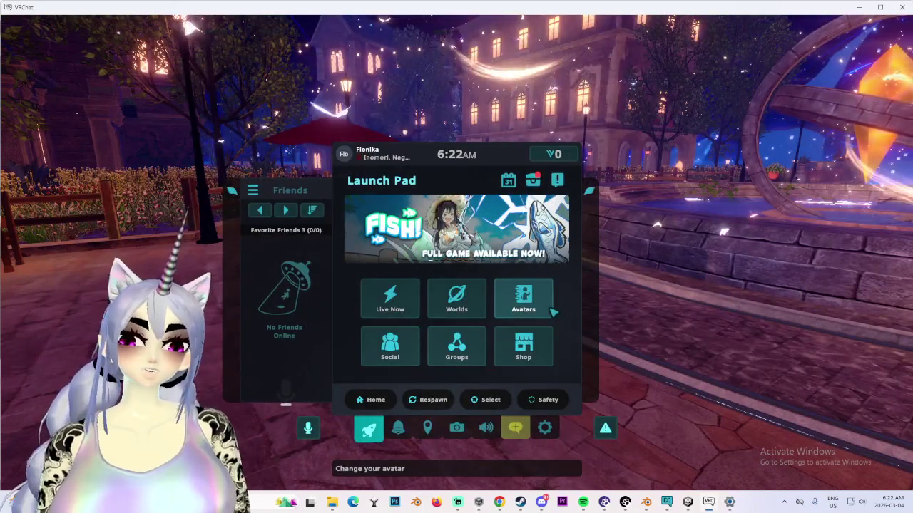
# Apply the NAGATO S - SMALLER avatar from the Uploaded avatars list and close the menu.
pyautogui.click(542, 300)
pyautogui.click(283, 237)
pyautogui.scroll(6, 360, 232)
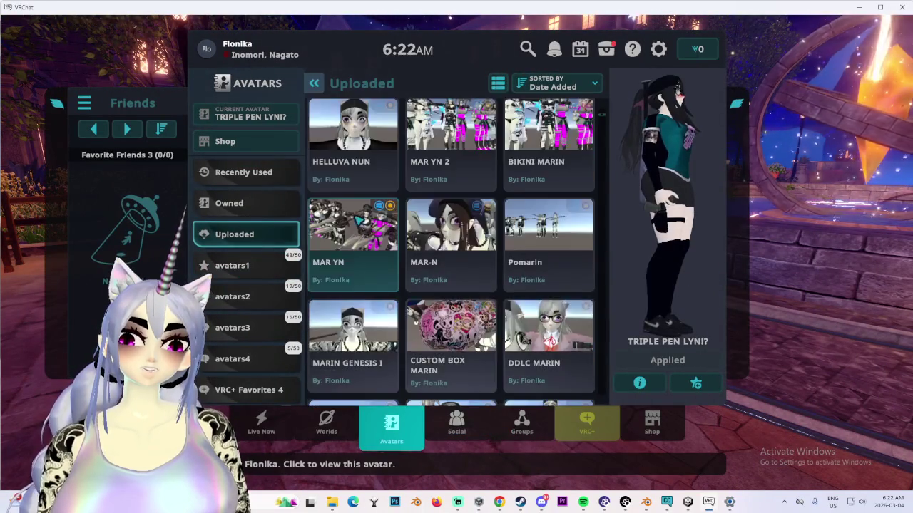
pyautogui.scroll(2, 360, 230)
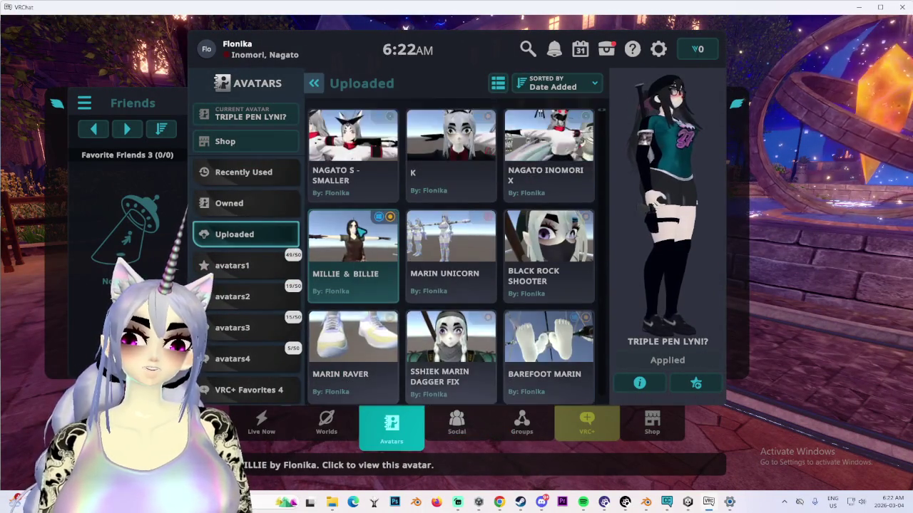
pyautogui.scroll(-5, 393, 245)
pyautogui.moveTo(603, 121)
pyautogui.mouseDown()
pyautogui.moveTo(600, 183)
pyautogui.moveTo(584, 126)
pyautogui.mouseUp()
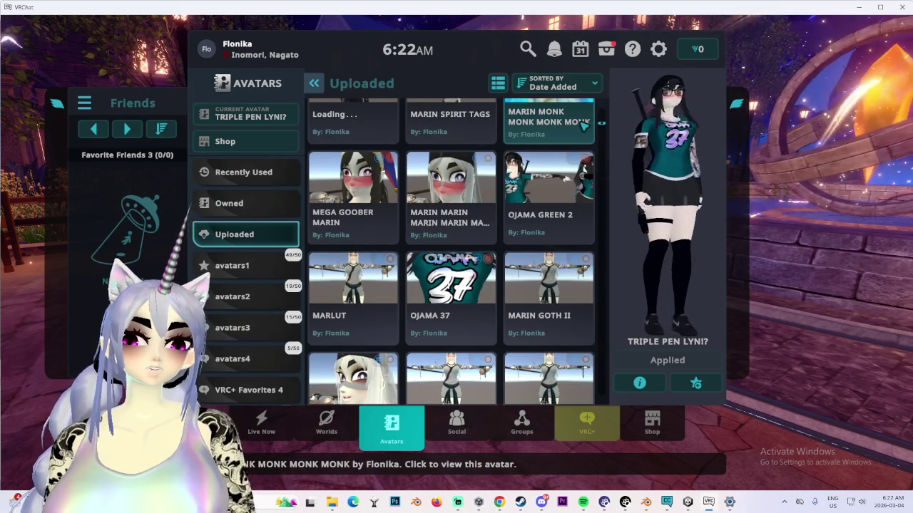
pyautogui.moveTo(584, 126); pyautogui.dragTo(566, 112)
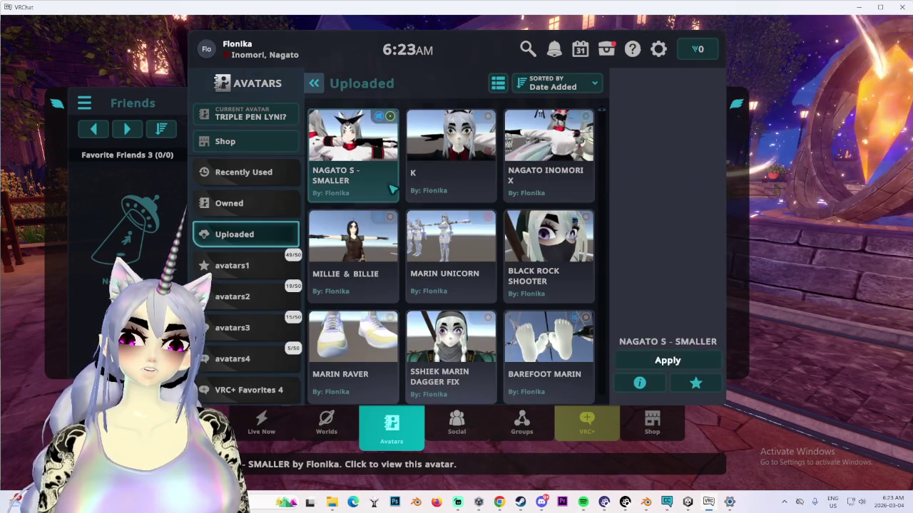
pyautogui.click(667, 360)
pyautogui.press('Escape')
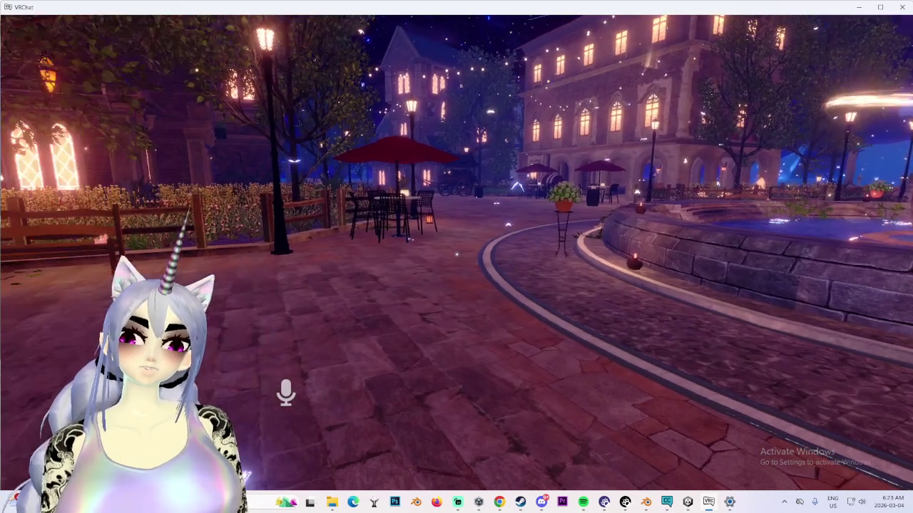
# View the new NAGATO avatar using the action menu's Options page.
pyautogui.press('Escape')
pyautogui.press('Escape')
pyautogui.press('Escape')
pyautogui.press('r')
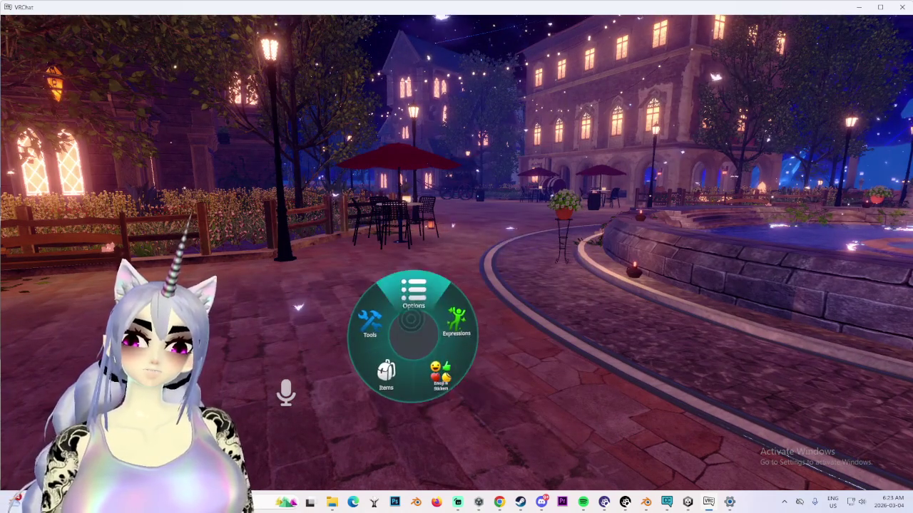
pyautogui.click(411, 320)
pyautogui.press('r')
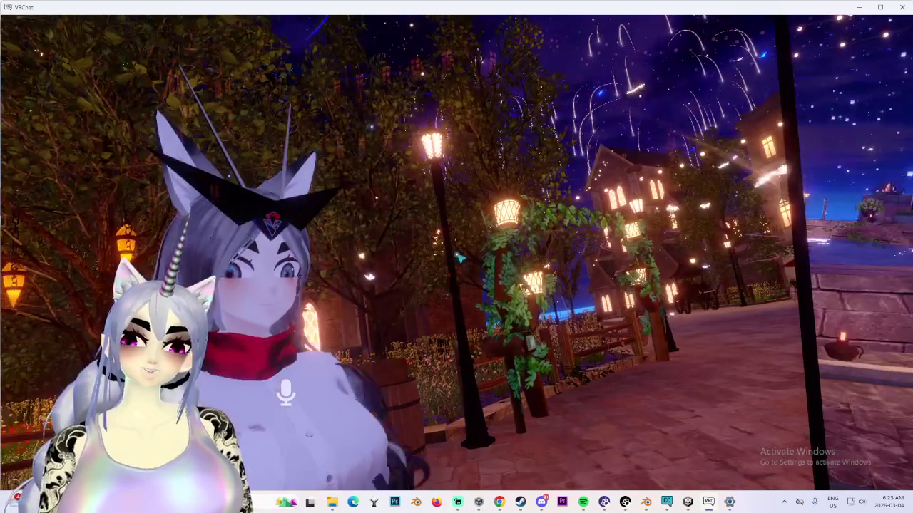
pyautogui.press('r')
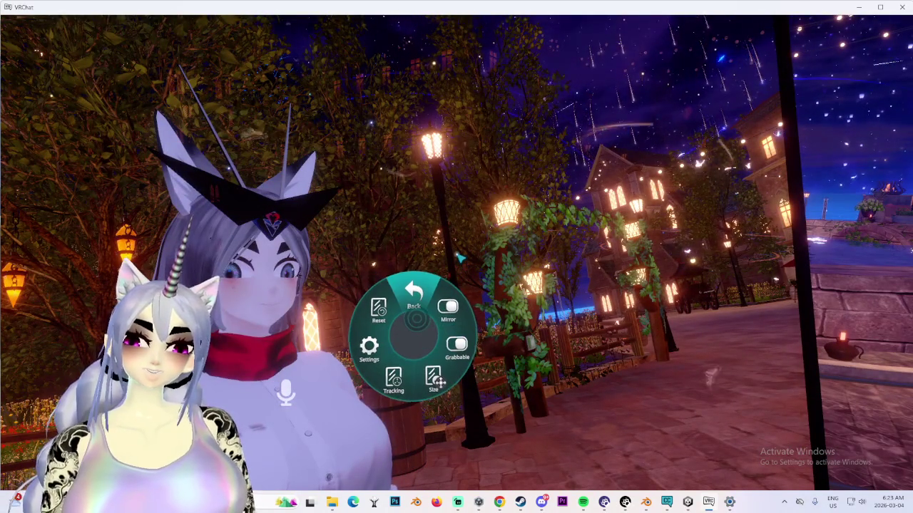
pyautogui.press('r')
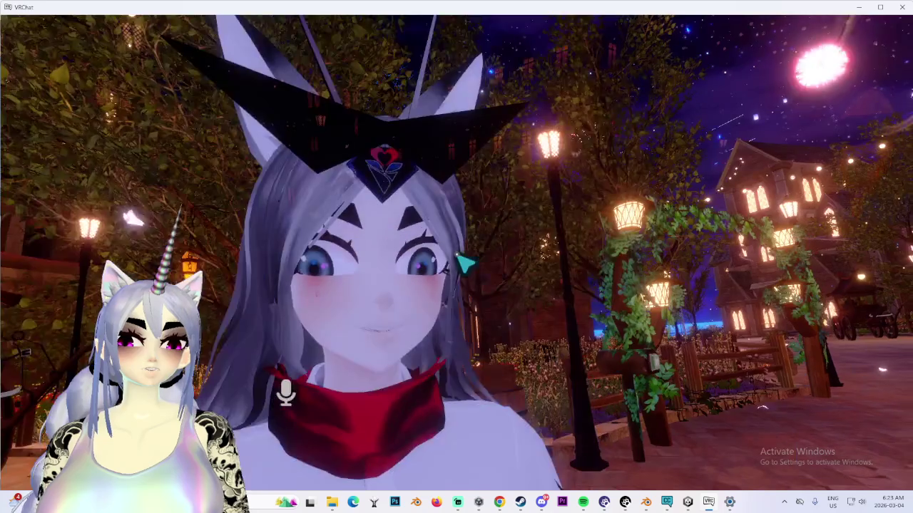
# Close the VRChat window from its taskbar menu.
pyautogui.press('Escape')
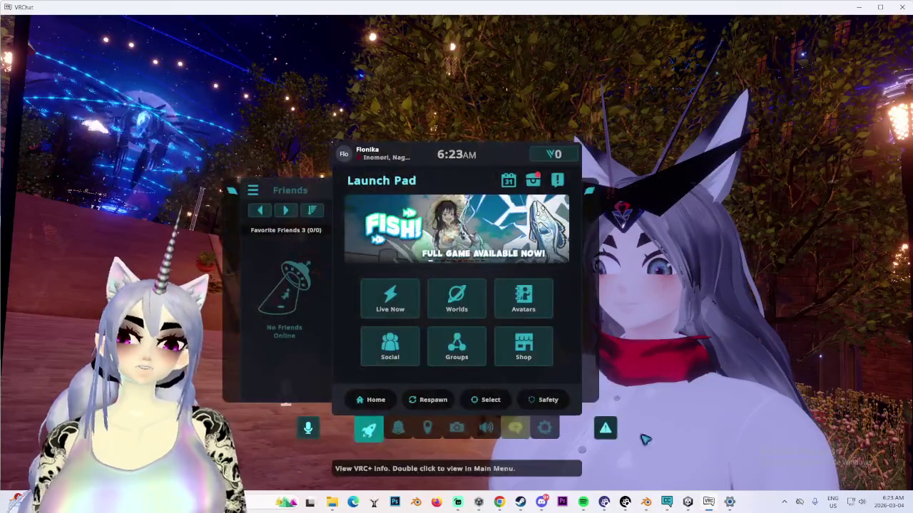
pyautogui.rightClick(710, 503)
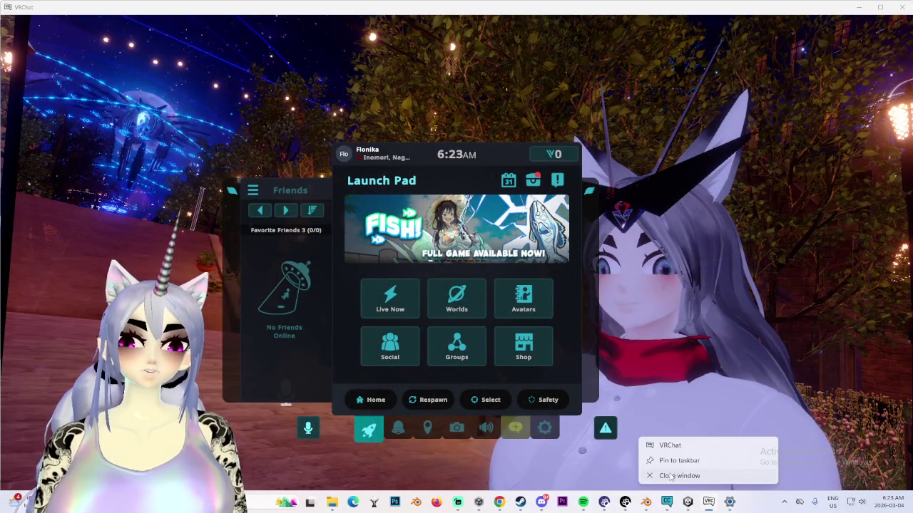
pyautogui.click(679, 476)
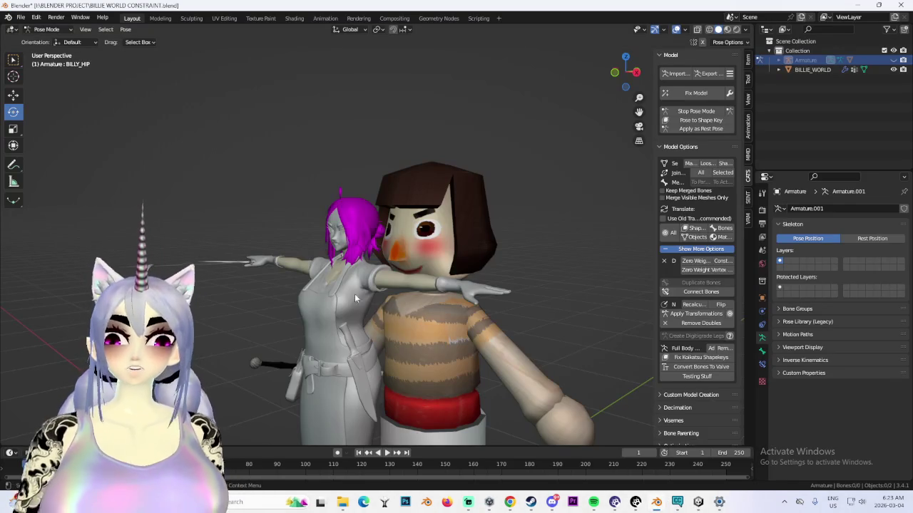
# Switch to Unity and orbit the scene view around the Millie avatar from below.
pyautogui.scroll(5, 355, 293)
pyautogui.click(699, 502)
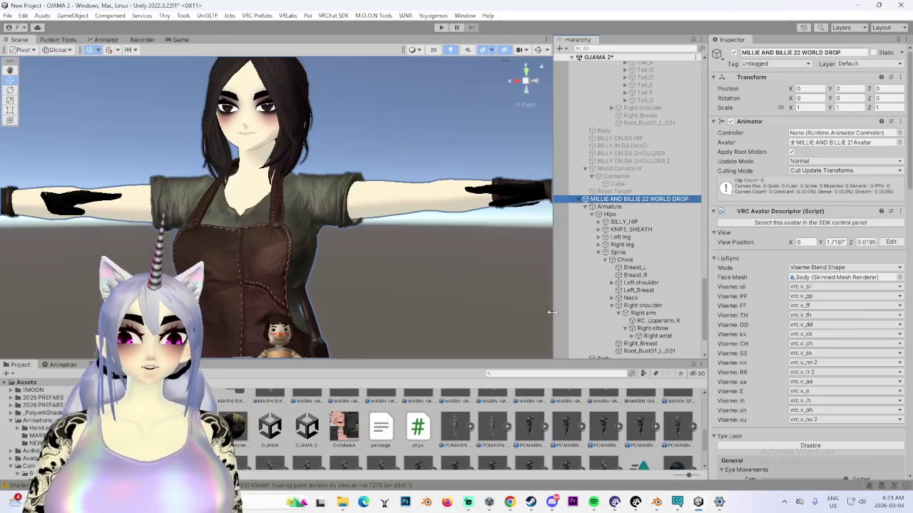
pyautogui.scroll(5, 368, 248)
pyautogui.scroll(5, 368, 248)
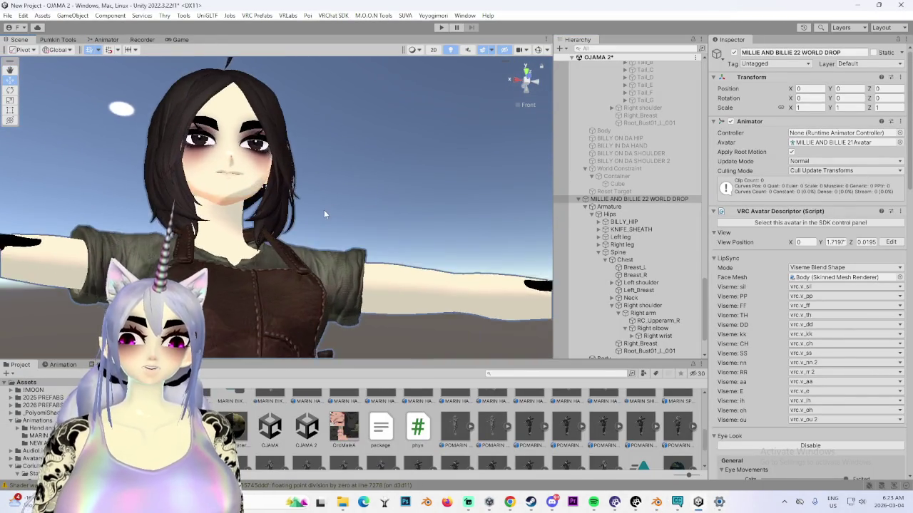
pyautogui.moveTo(400, 232)
pyautogui.mouseDown()
pyautogui.moveTo(332, 213)
pyautogui.moveTo(314, 223)
pyautogui.moveTo(250, 197)
pyautogui.mouseUp()
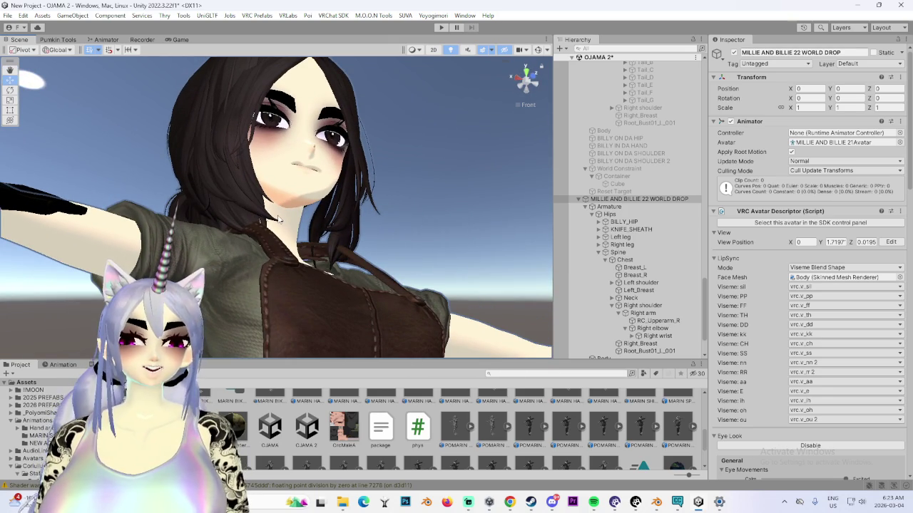
pyautogui.moveTo(278, 212)
pyautogui.mouseDown()
pyautogui.moveTo(317, 222)
pyautogui.moveTo(279, 217)
pyautogui.moveTo(310, 208)
pyautogui.moveTo(331, 148)
pyautogui.moveTo(261, 280)
pyautogui.mouseUp()
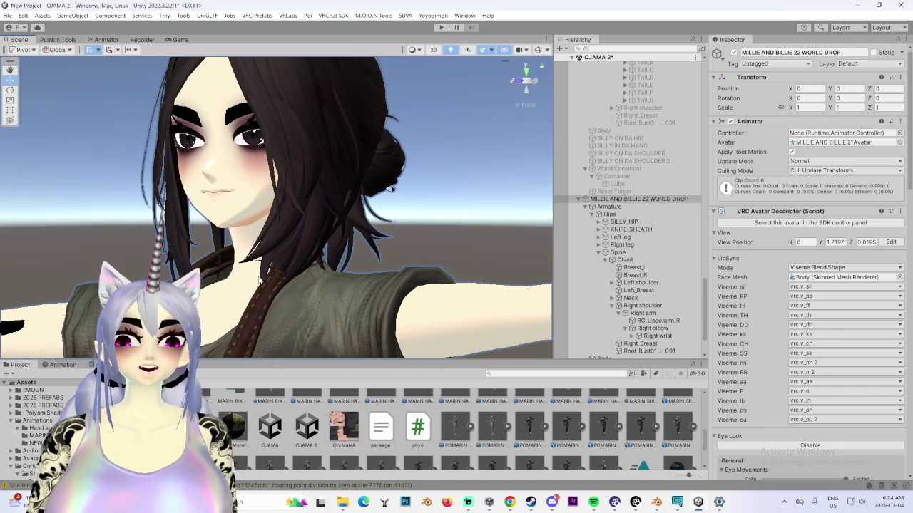
pyautogui.moveTo(326, 284); pyautogui.dragTo(534, 266)
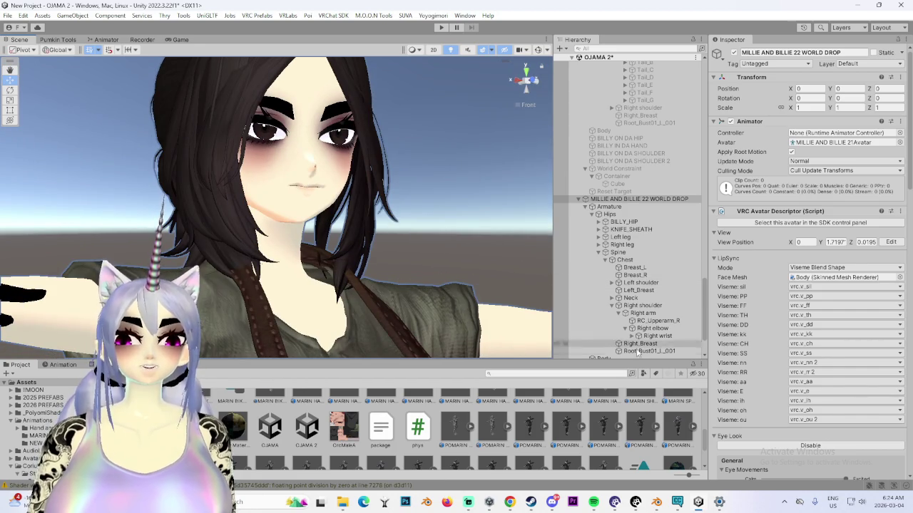
pyautogui.scroll(-3, 612, 326)
# Reveal the Body mesh's MILLIE MASTER 4 texture file in File Explorer.
pyautogui.click(603, 302)
pyautogui.scroll(-1, 738, 229)
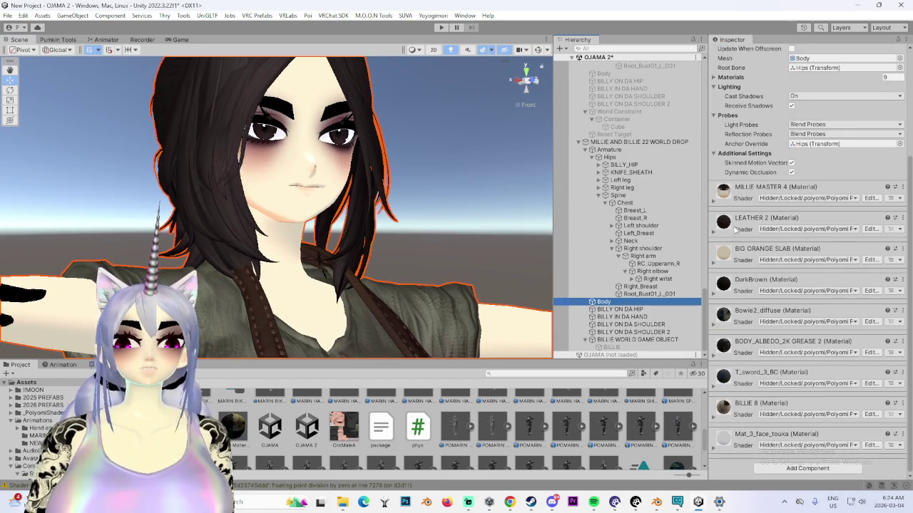
pyautogui.click(713, 202)
pyautogui.click(745, 291)
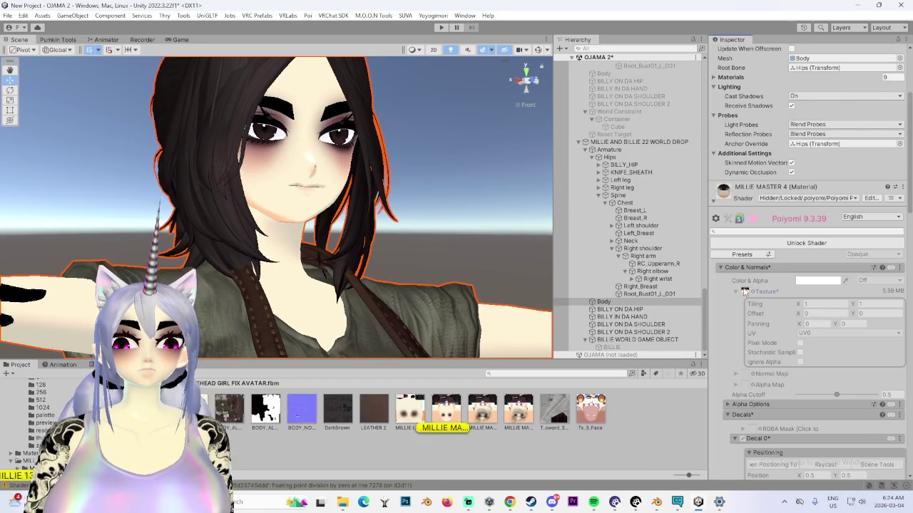
pyautogui.click(447, 412)
pyautogui.rightClick(448, 412)
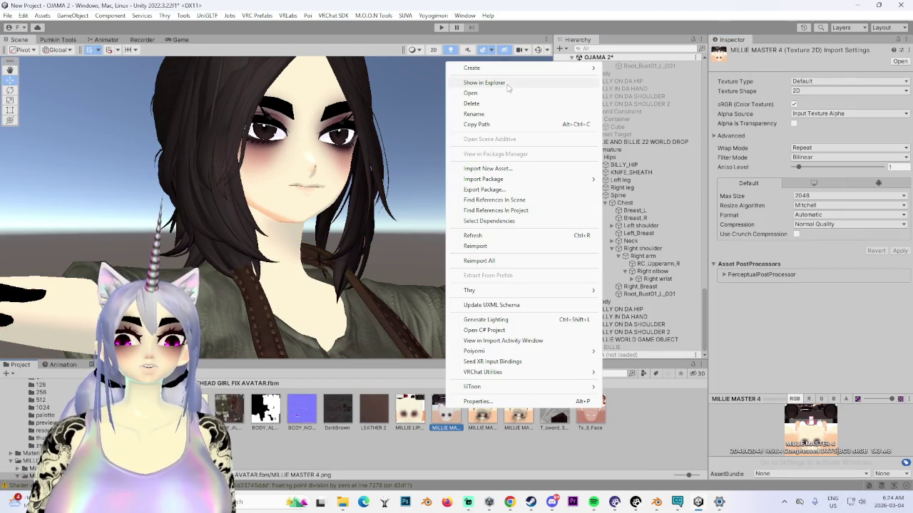
pyautogui.click(499, 84)
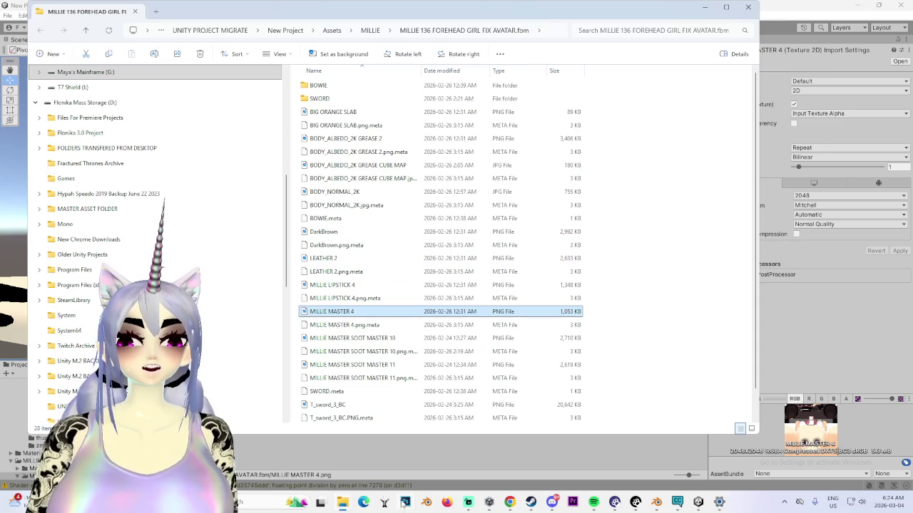
# Launch Photoshop from the taskbar so its empty workspace appears.
pyautogui.click(405, 503)
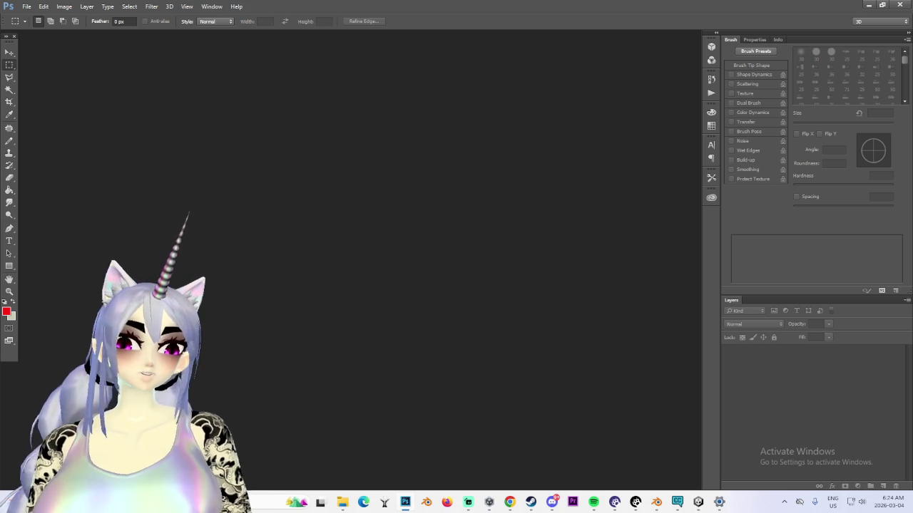
# Bring the MILLIE 136 FOREHEAD GIRL FIX AVATAR.fbm folder window back over Photoshop.
pyautogui.moveTo(343, 502)
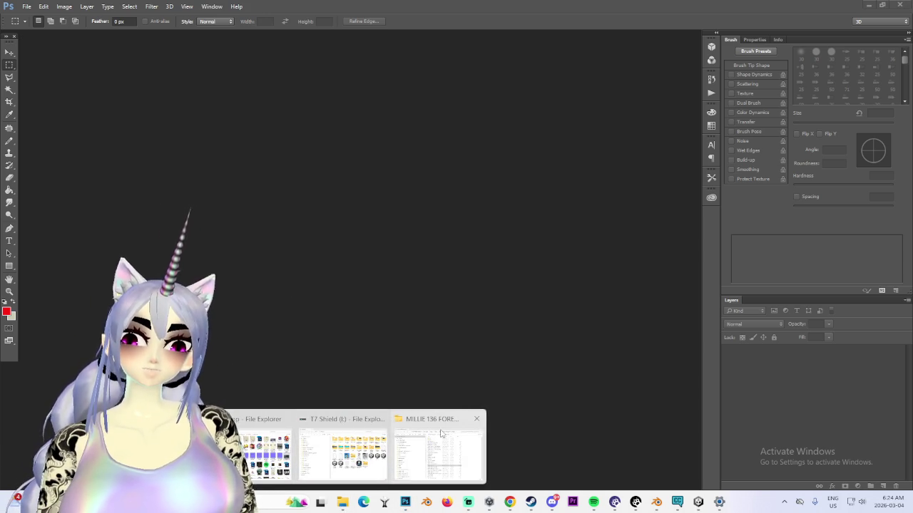
pyautogui.click(438, 446)
pyautogui.click(342, 502)
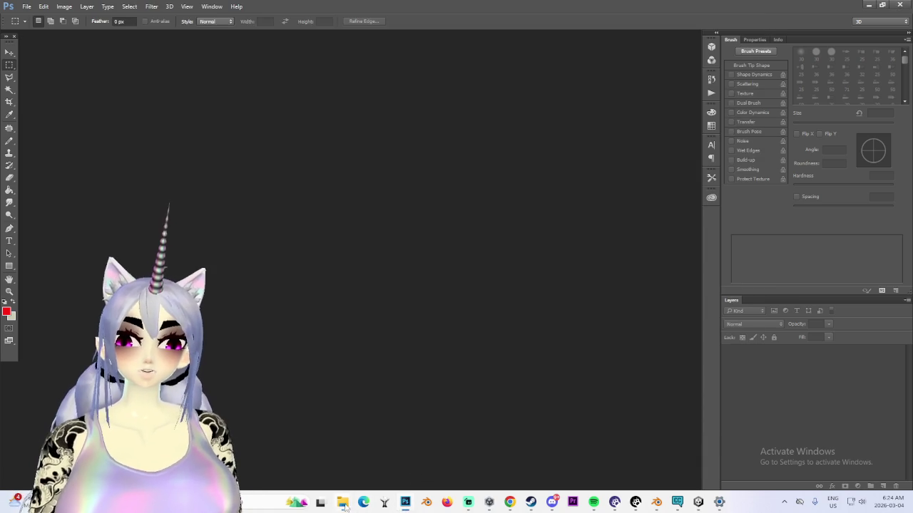
pyautogui.moveTo(342, 502)
pyautogui.click(396, 460)
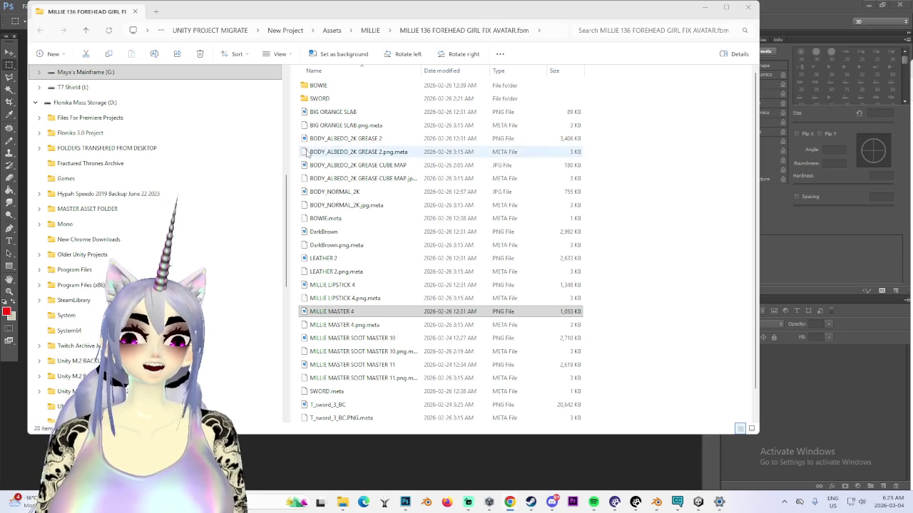
# Open MILLIE MASTER 4.png in Photoshop by dragging it in, and fit it on screen.
pyautogui.moveTo(357, 315)
pyautogui.mouseDown()
pyautogui.moveTo(378, 455)
pyautogui.moveTo(377, 400)
pyautogui.mouseUp()
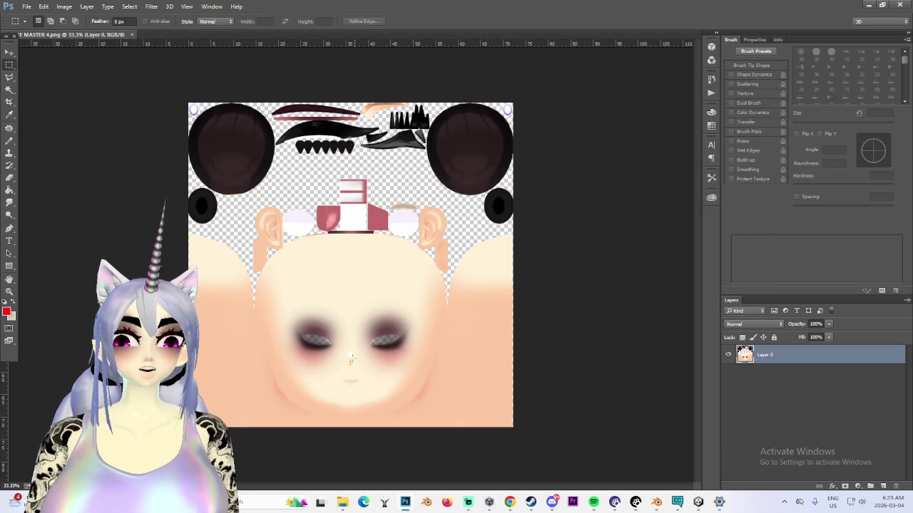
pyautogui.hotkey('ctrl', '+')
pyautogui.hotkey('ctrl', '0')
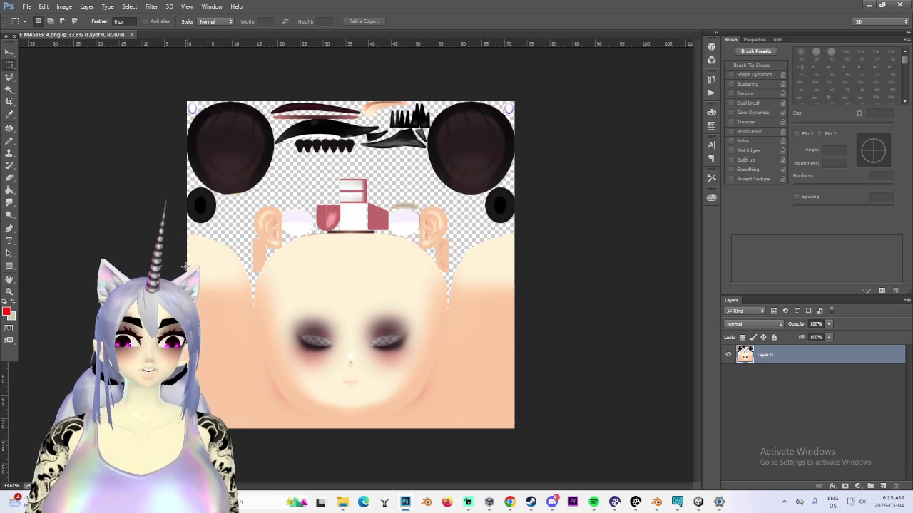
# Outline the jaw, chin and right cheek with the Polygonal Lasso to select the face.
pyautogui.click(9, 77)
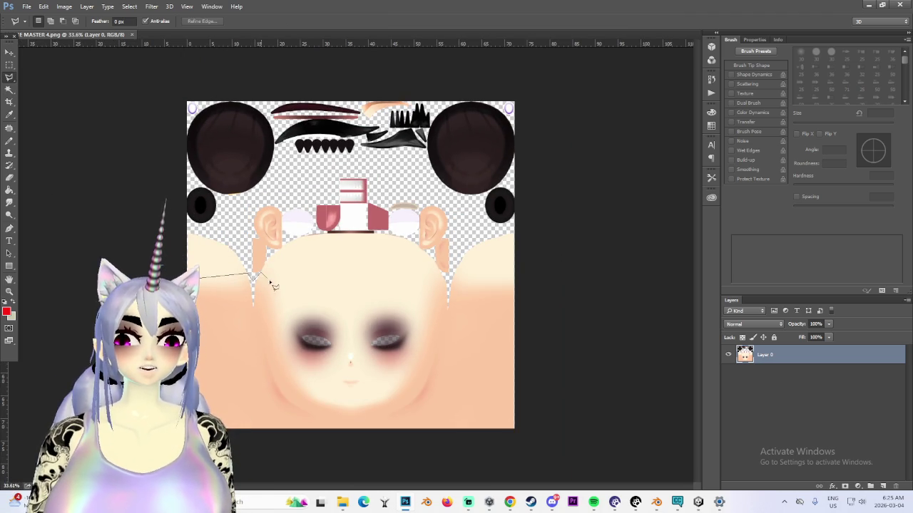
pyautogui.click(272, 283)
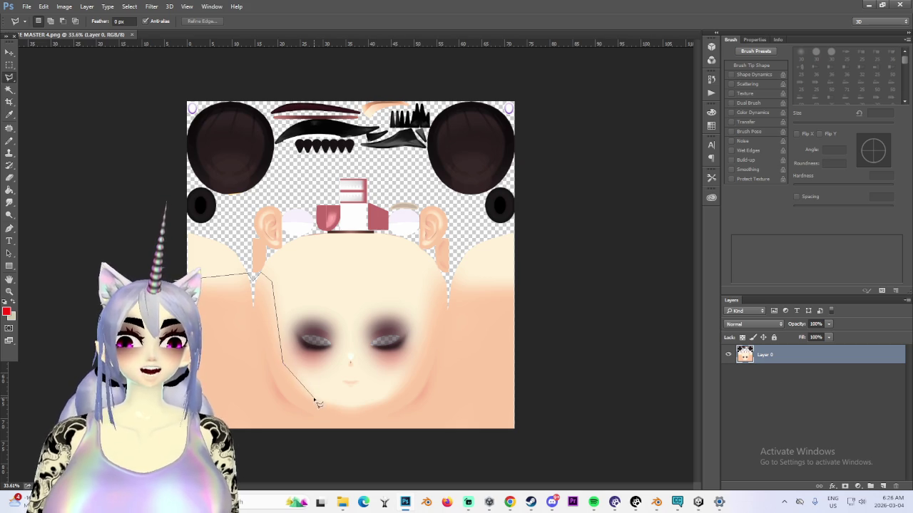
pyautogui.click(351, 410)
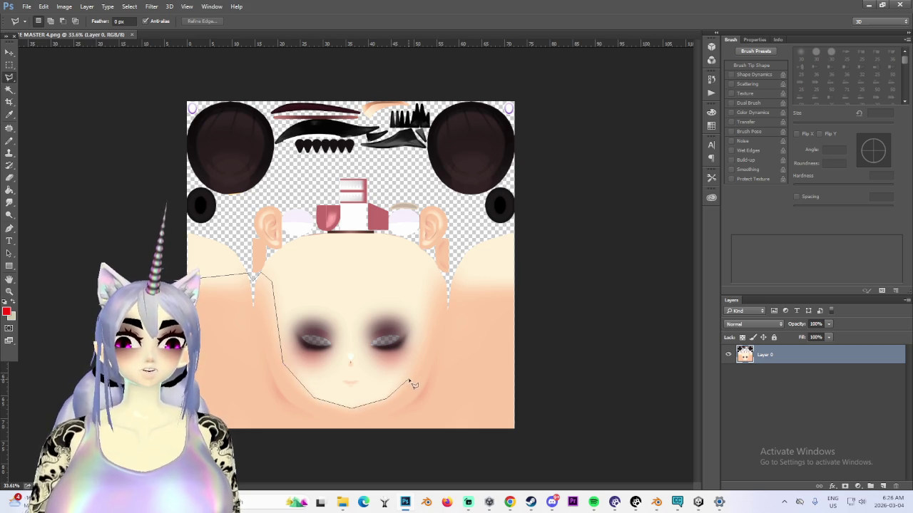
pyautogui.click(422, 355)
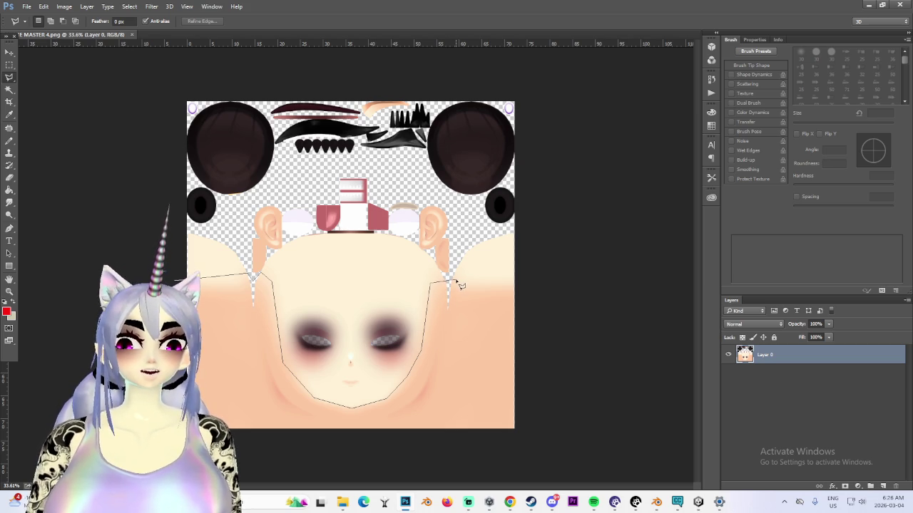
pyautogui.click(519, 285)
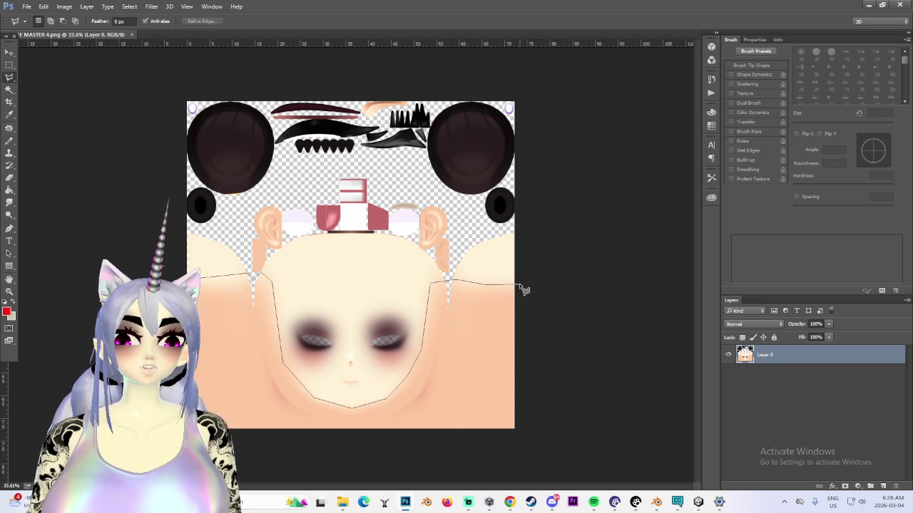
pyautogui.click(543, 457)
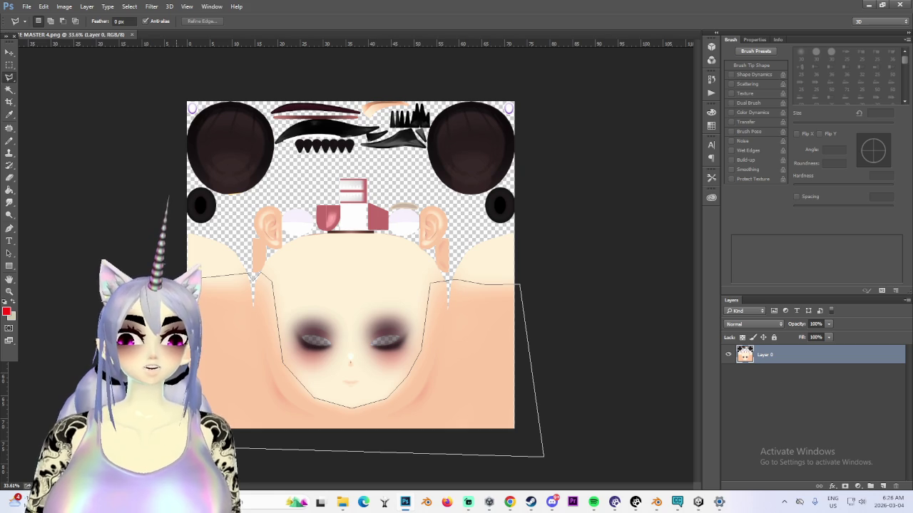
pyautogui.press('Return')
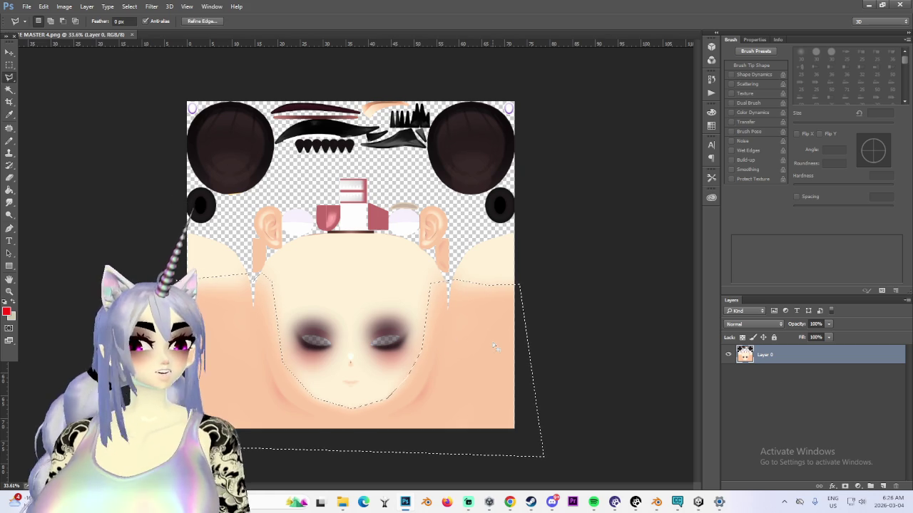
# Choose Refine Edge from the Select menu for the face selection.
pyautogui.rightClick(500, 343)
pyautogui.click(637, 357)
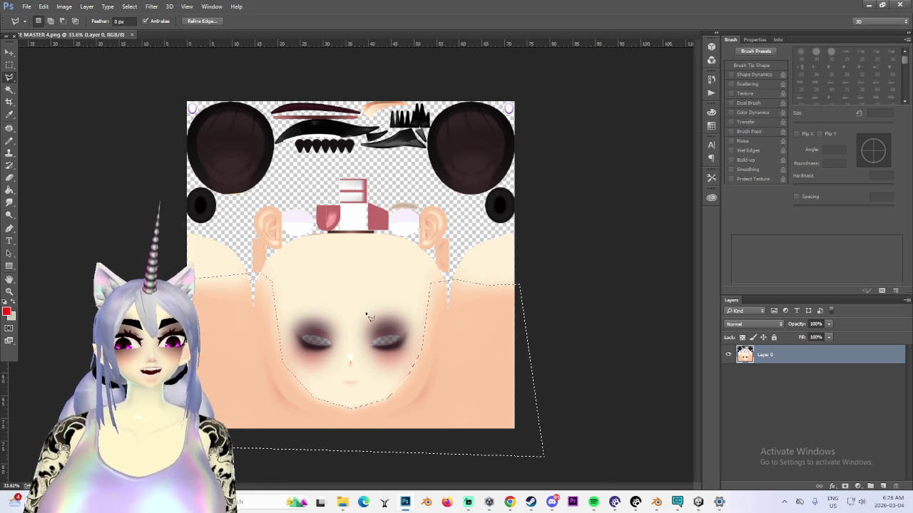
pyautogui.scroll(2, 367, 294)
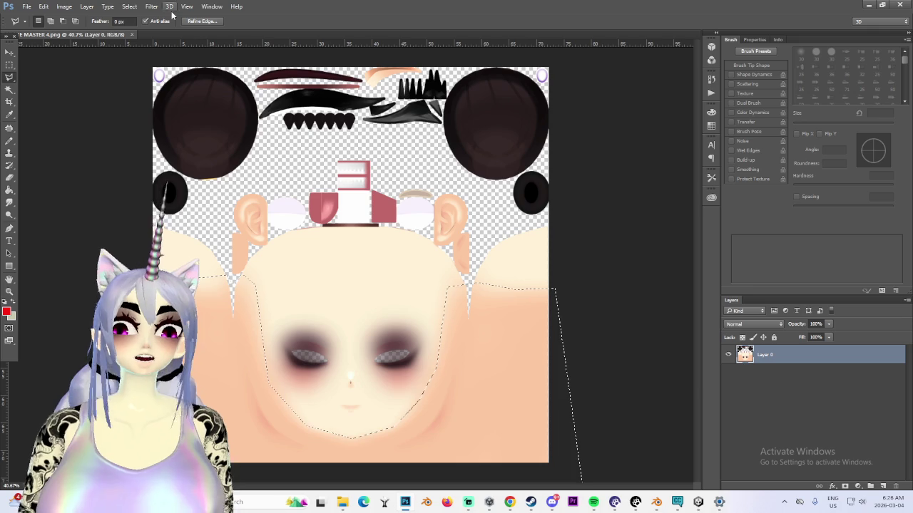
pyautogui.click(129, 7)
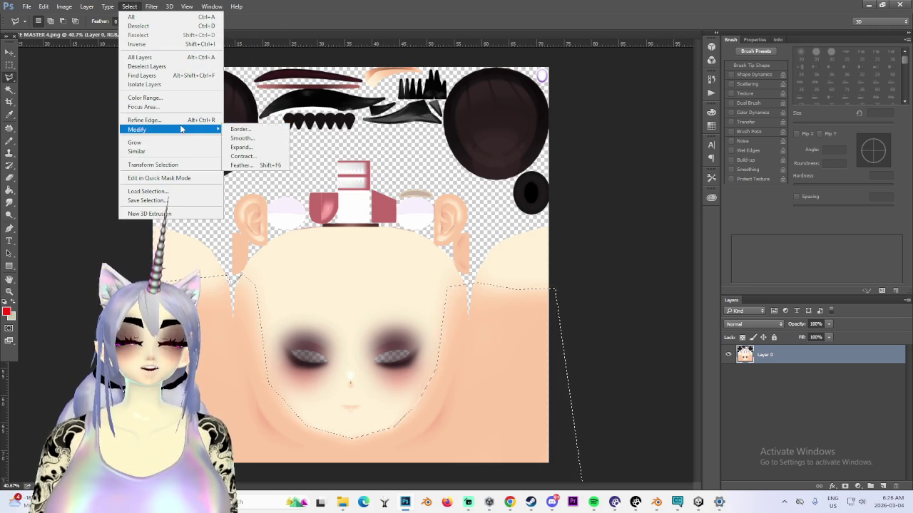
pyautogui.moveTo(169, 7)
pyautogui.click(122, 17)
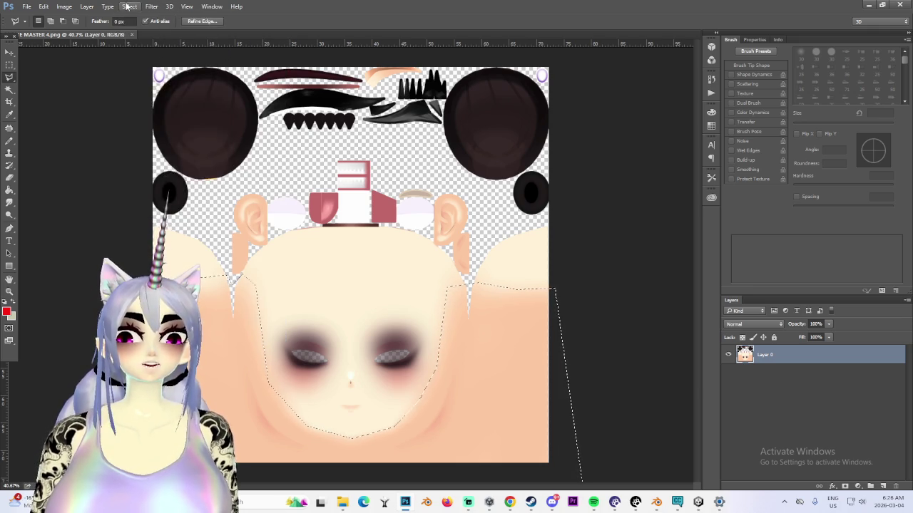
pyautogui.click(129, 7)
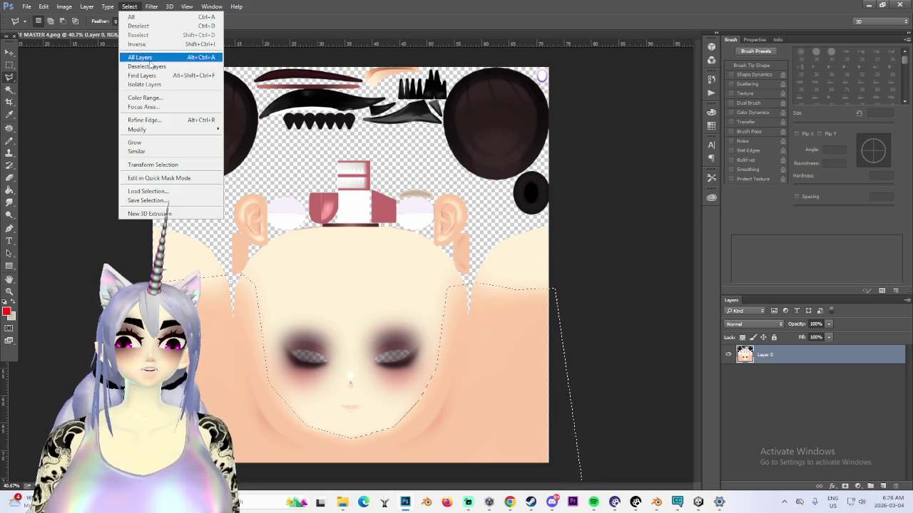
pyautogui.click(162, 121)
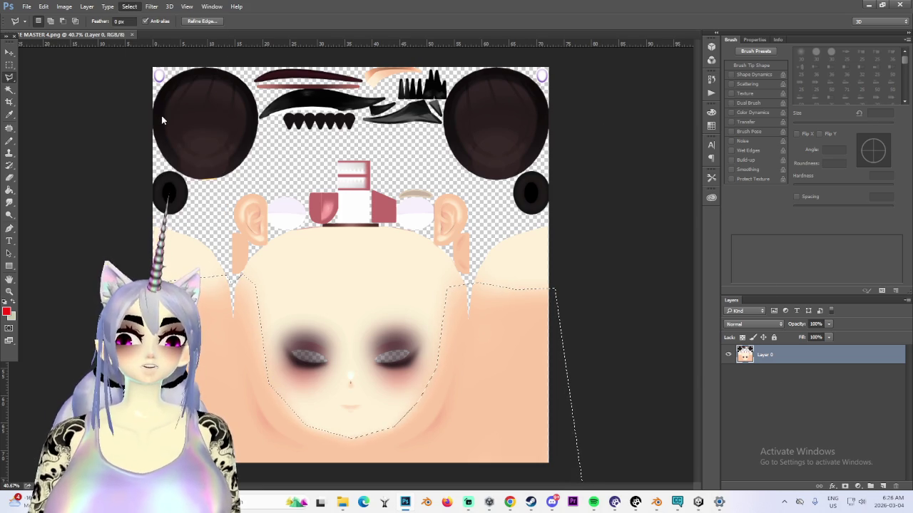
# Set the Refine Edge feather to 76.7 px and apply it to the face selection.
pyautogui.moveTo(670, 246); pyautogui.dragTo(725, 248)
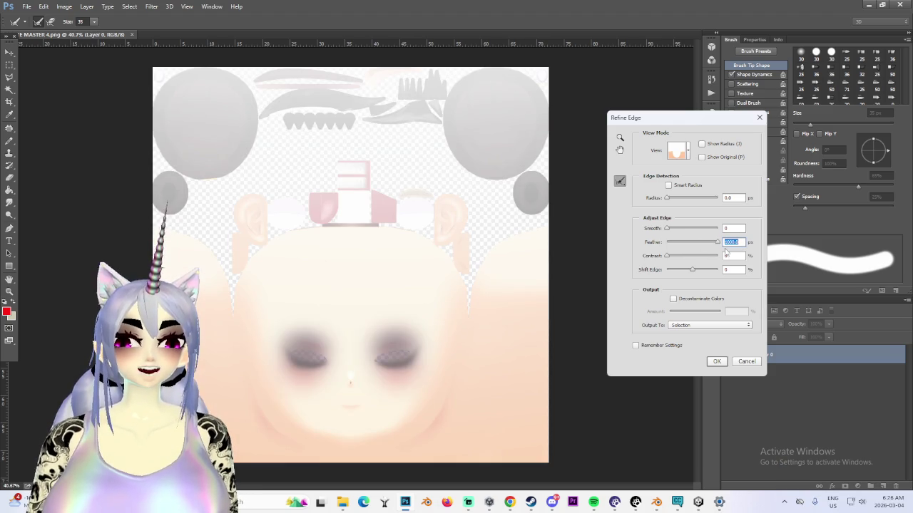
pyautogui.moveTo(706, 246); pyautogui.dragTo(696, 245)
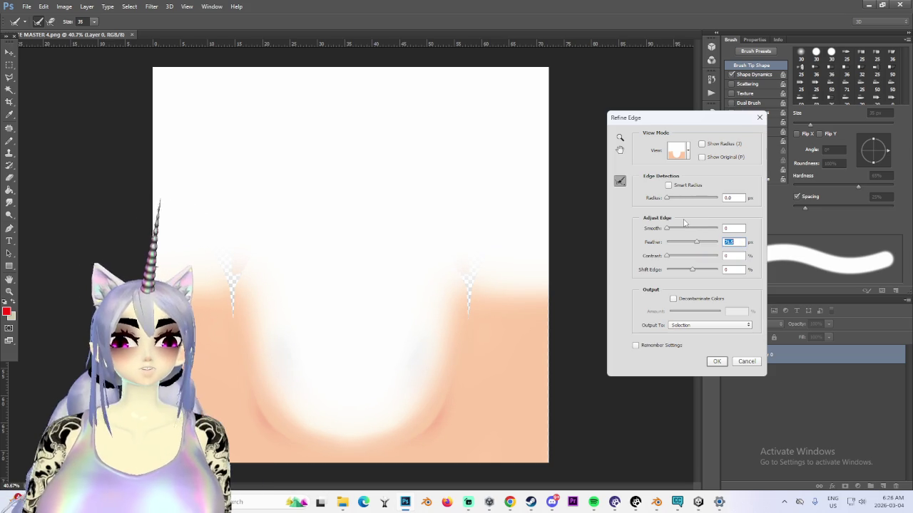
pyautogui.moveTo(696, 242); pyautogui.dragTo(698, 241)
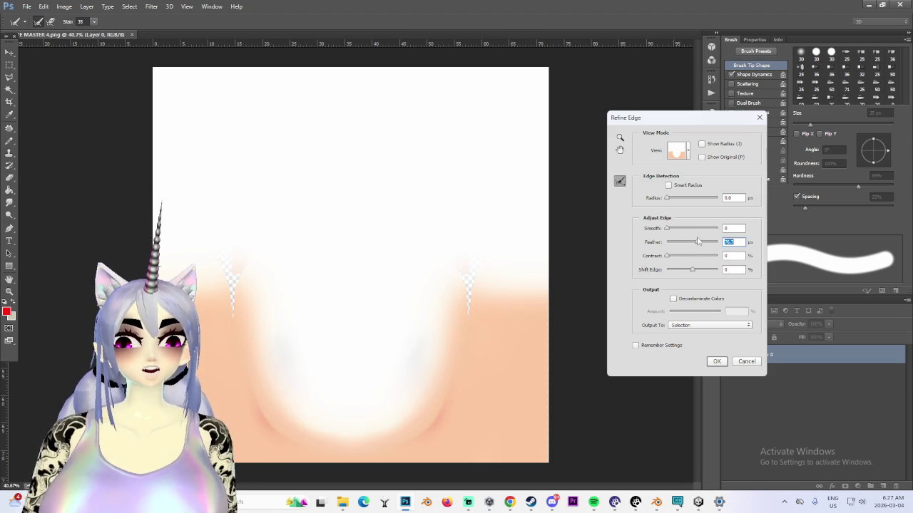
pyautogui.click(717, 362)
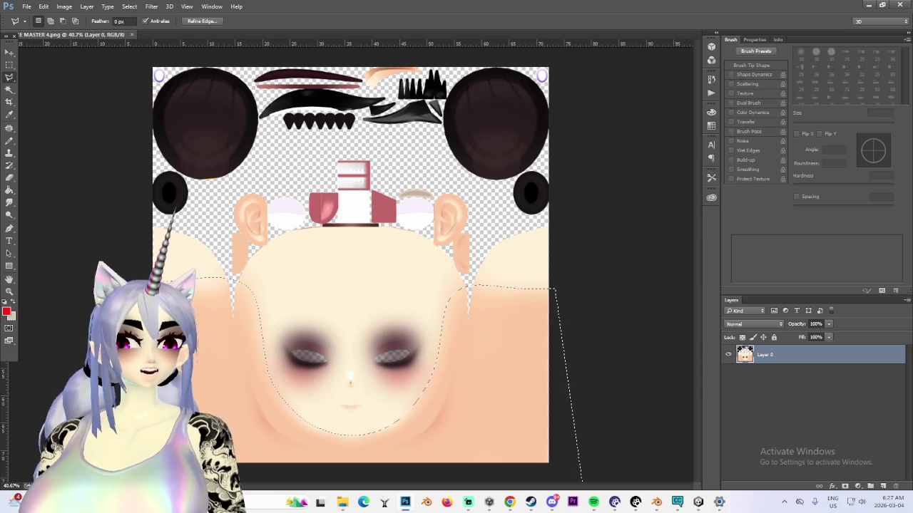
pyautogui.hotkey('ctrl', 'd')
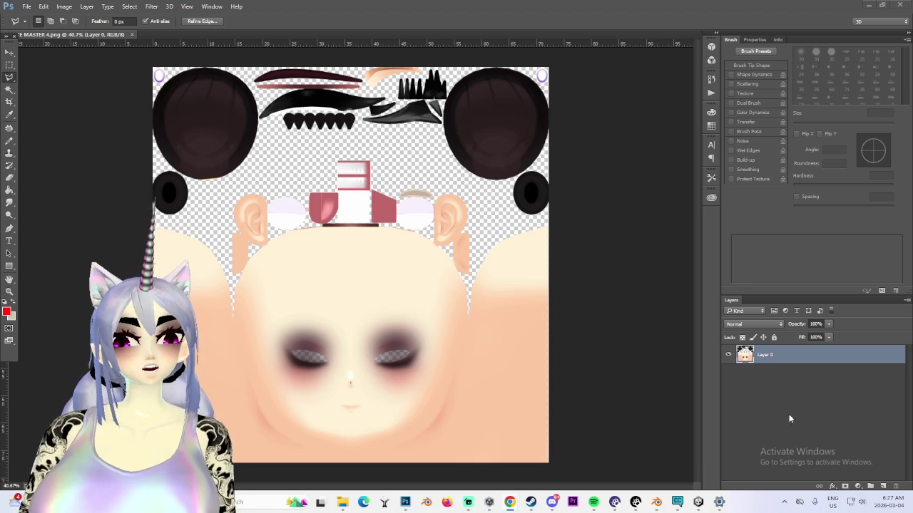
pyautogui.hotkey('ctrl', 'shift', 'd')
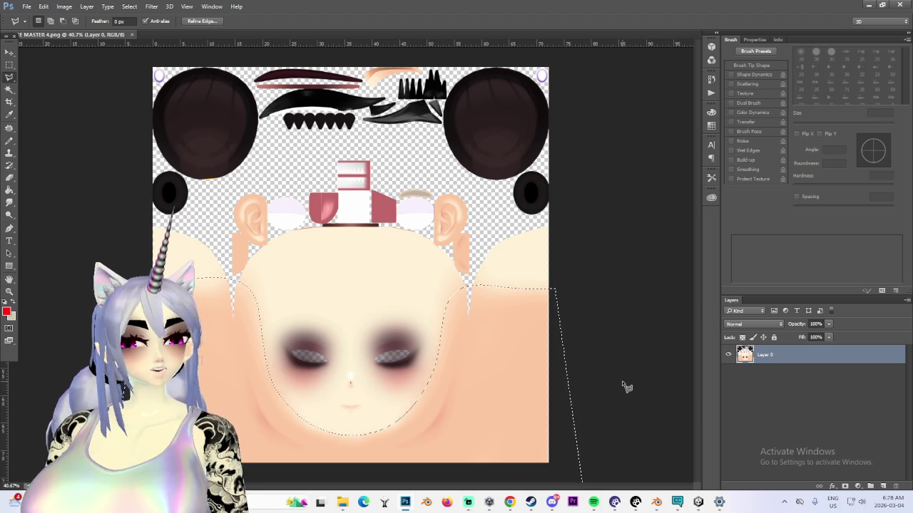
# Switch from the skin texture to Unity to view the avatar's face in the OJAMA 2 scene.
pyautogui.scroll(-2, 585, 389)
pyautogui.scroll(5, 561, 396)
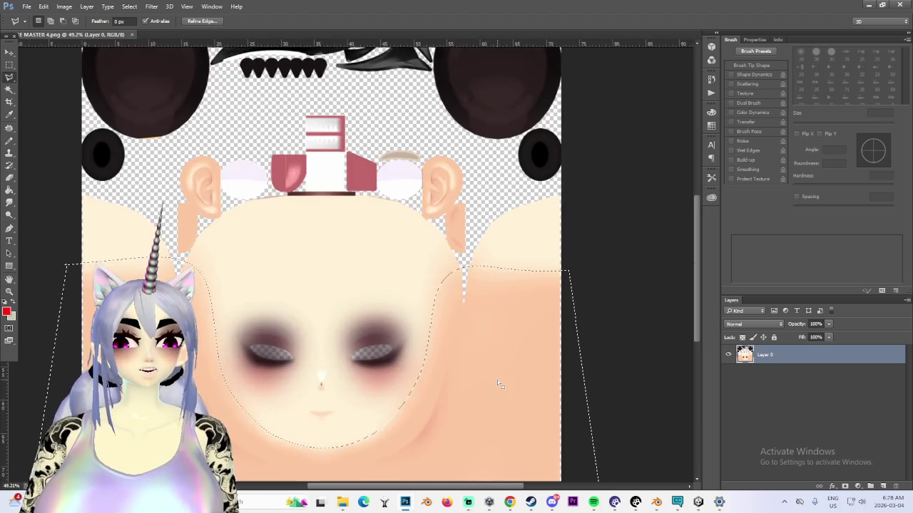
pyautogui.scroll(-1, 497, 378)
pyautogui.scroll(-1, 497, 378)
pyautogui.scroll(1, 497, 378)
pyautogui.scroll(1, 498, 380)
pyautogui.scroll(-2, 497, 380)
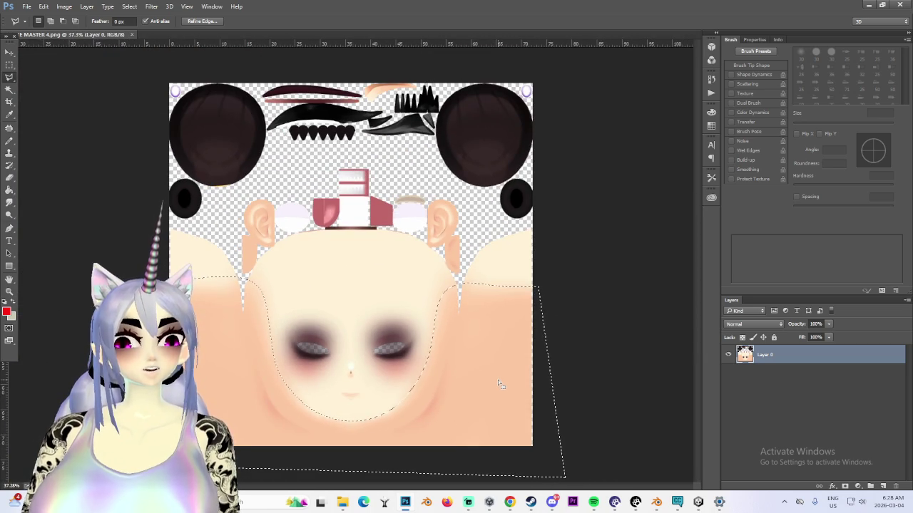
pyautogui.scroll(1, 498, 385)
pyautogui.scroll(-1, 497, 385)
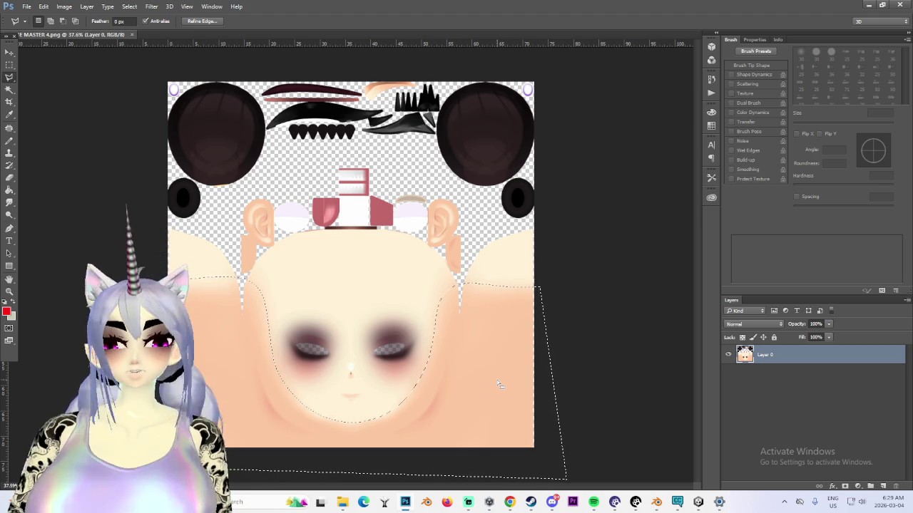
pyautogui.scroll(5, 435, 392)
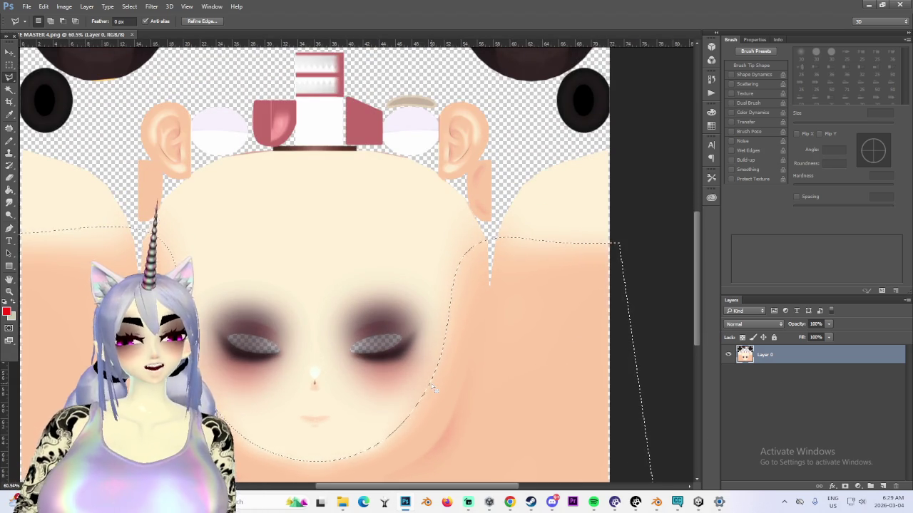
pyautogui.scroll(-2, 431, 388)
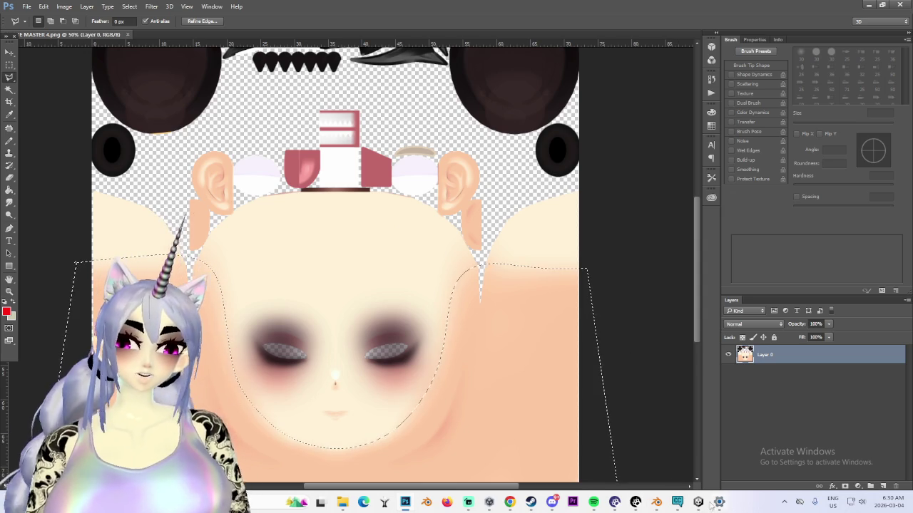
pyautogui.click(636, 502)
pyautogui.scroll(-3, 284, 191)
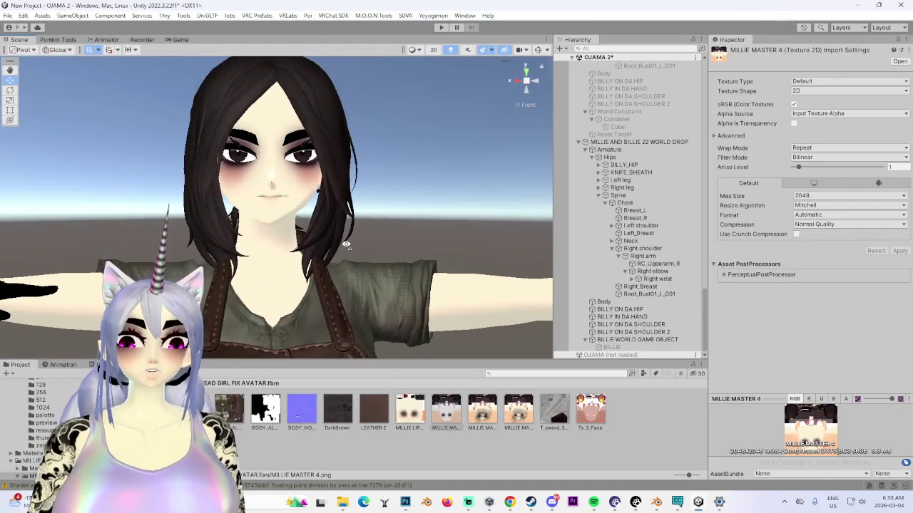